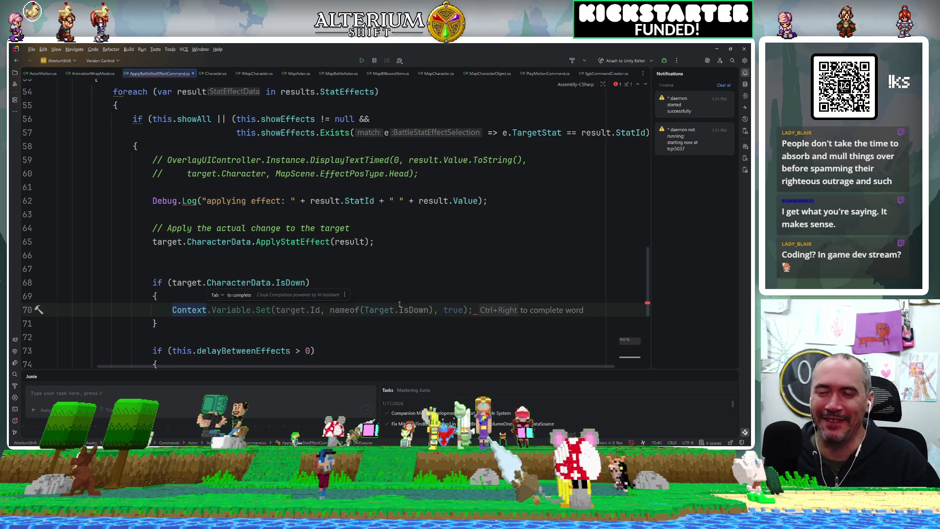
Type 'Context.' on line 70 inside the target's IsDown if-block.
{"action": "type", "text": "."}
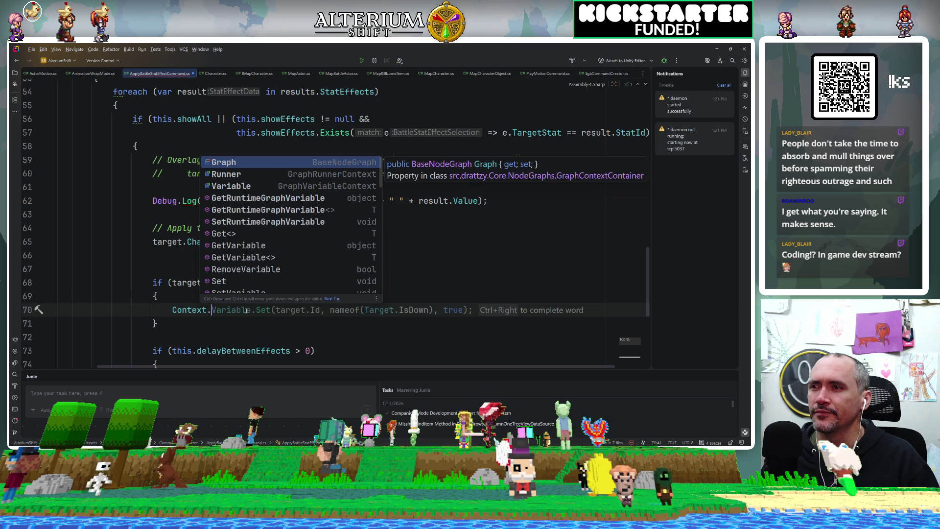
Clear stray text after Context, check its GraphContextContainer declaration in NodeCommand.cs, and navigate back.
{"action": "type", "text": "B"}
{"action": "key", "text": "Escape"}
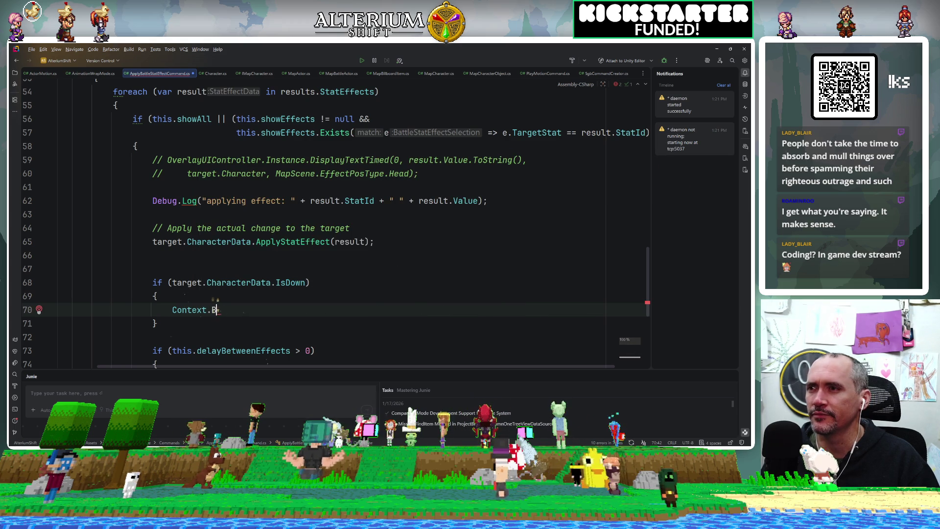
{"action": "type", "text": "."}
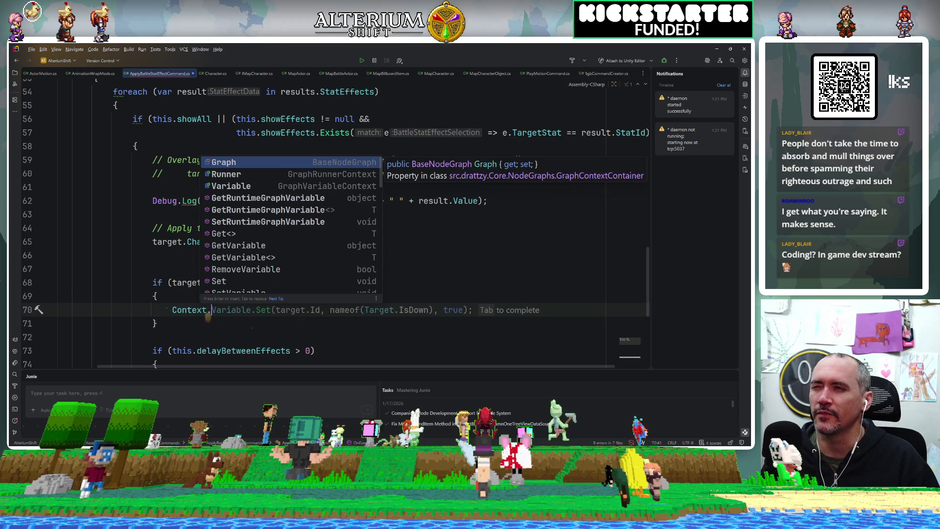
{"action": "type", "text": "Va"}
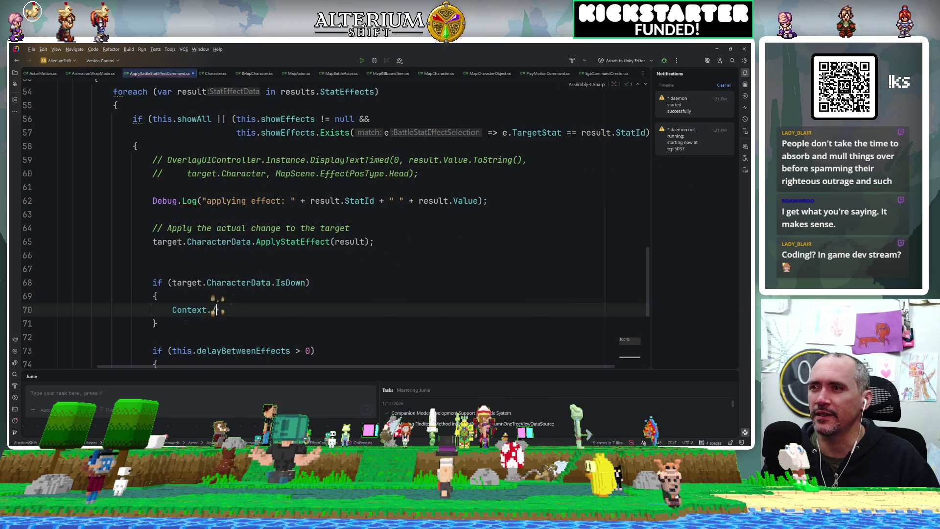
{"action": "type", "text": "Ac"}
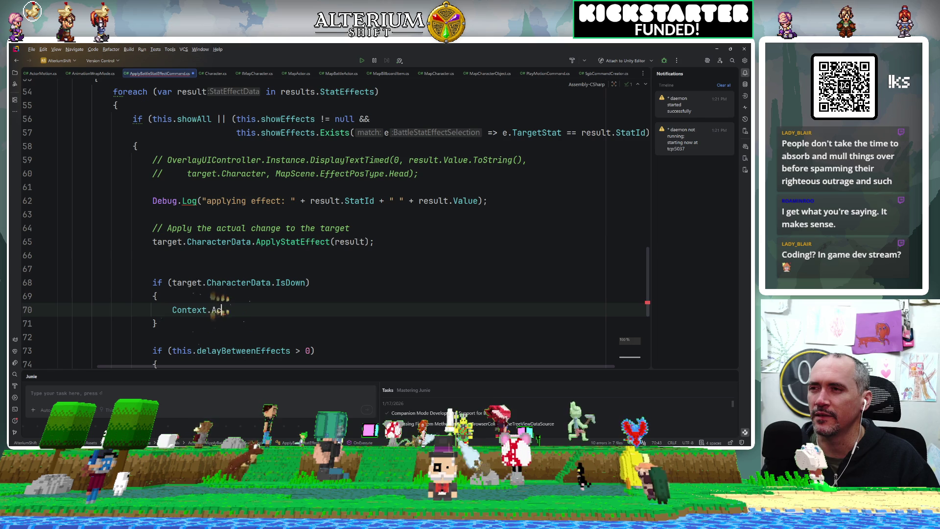
{"action": "type", "text": "."}
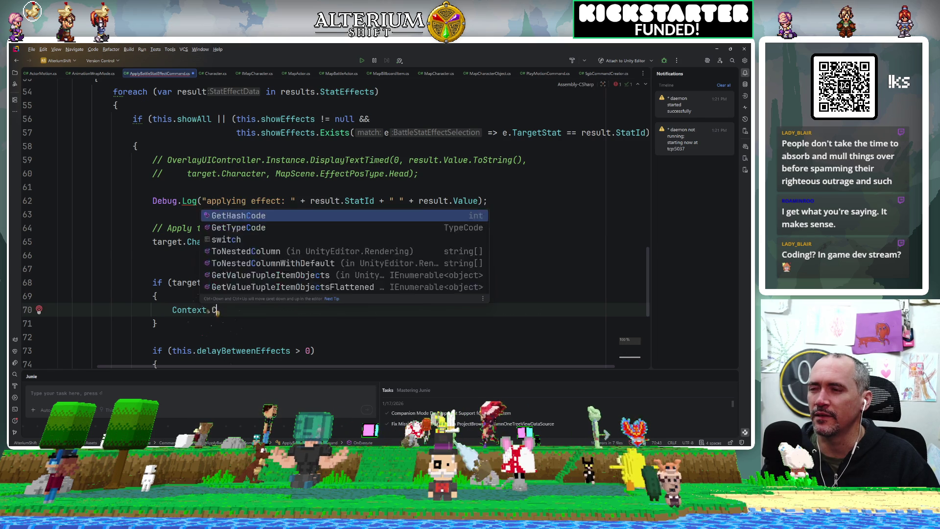
{"action": "key", "text": "BackSpace"}
{"action": "left_click", "coordinate": [190, 313], "text": "ctrl"}
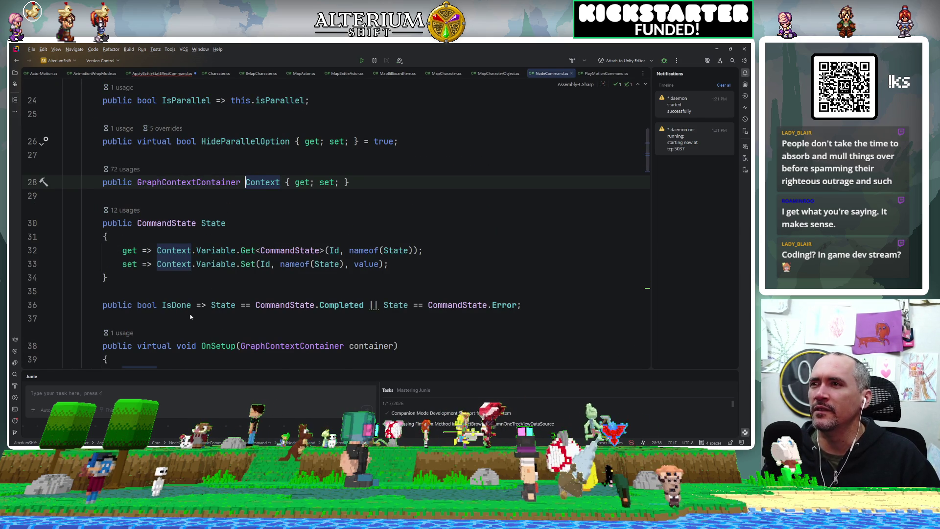
{"action": "key", "text": "ctrl+alt+Left"}
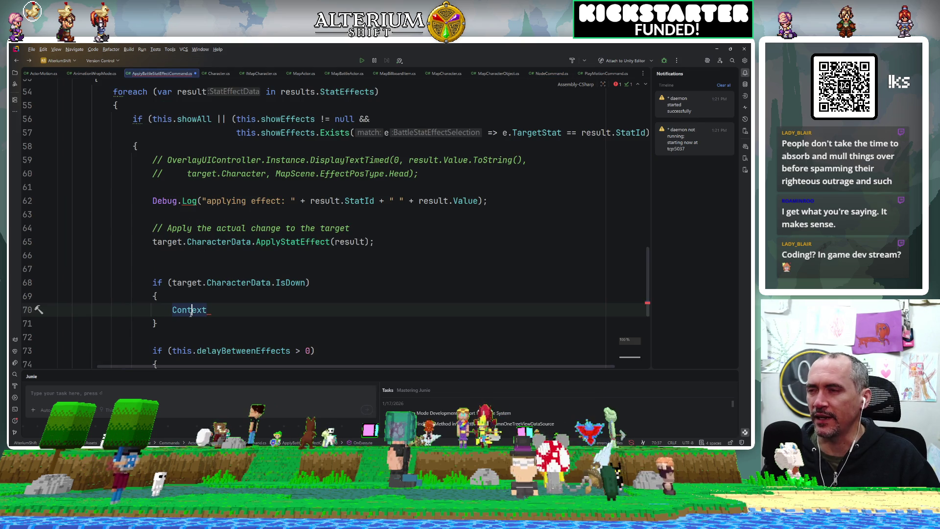
Scroll through OnExecute, then erase the partial Context text so line 70 is blank.
{"action": "scroll", "coordinate": [191, 289], "scroll_direction": "up", "scroll_amount": 6}
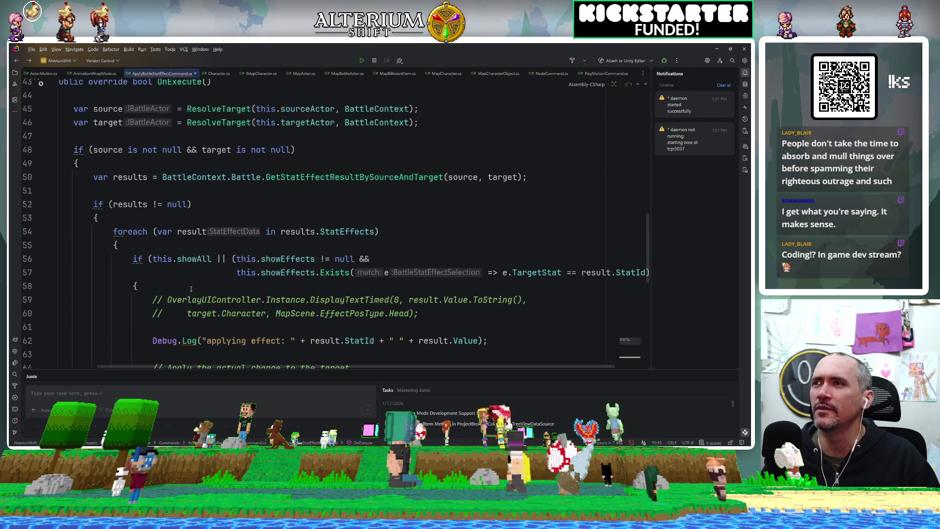
{"action": "scroll", "coordinate": [191, 289], "scroll_direction": "down", "scroll_amount": 2}
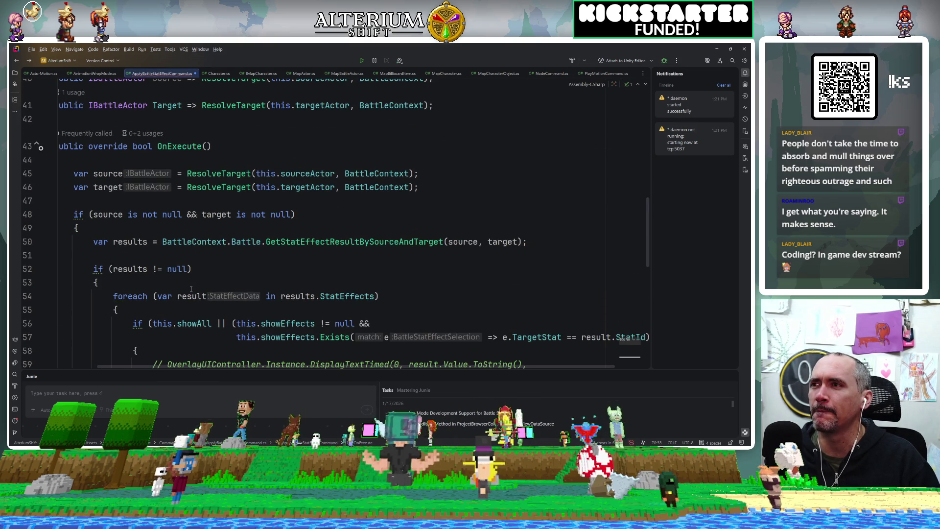
{"action": "scroll", "coordinate": [191, 289], "scroll_direction": "left", "scroll_amount": 3}
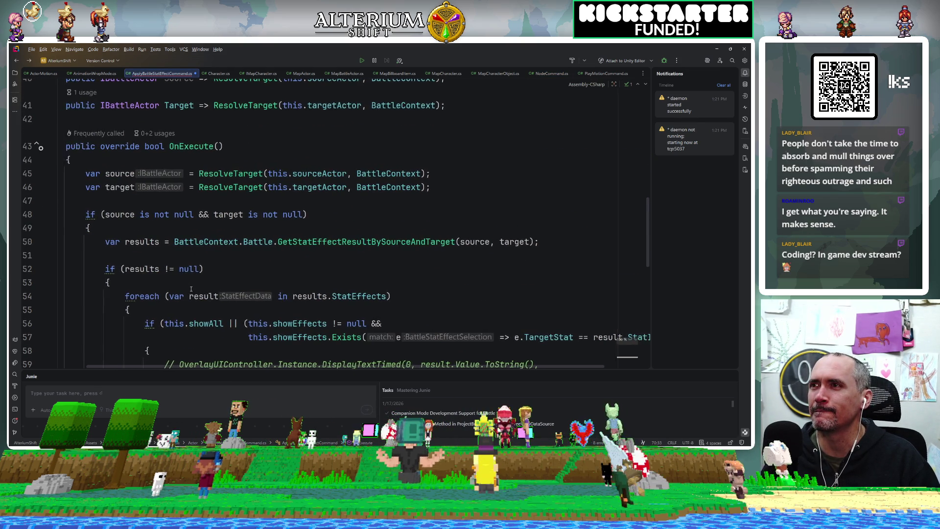
{"action": "scroll", "coordinate": [191, 289], "scroll_direction": "up", "scroll_amount": 8}
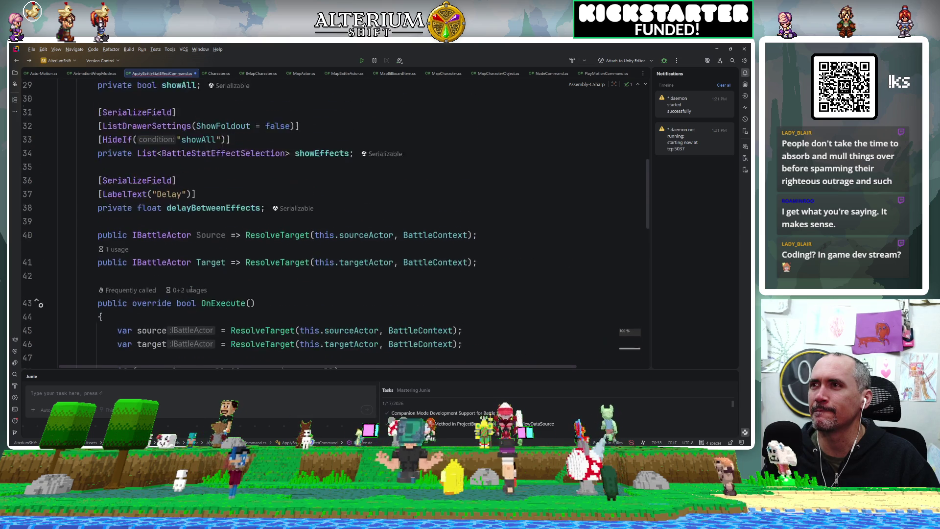
{"action": "scroll", "coordinate": [191, 289], "scroll_direction": "down", "scroll_amount": 15}
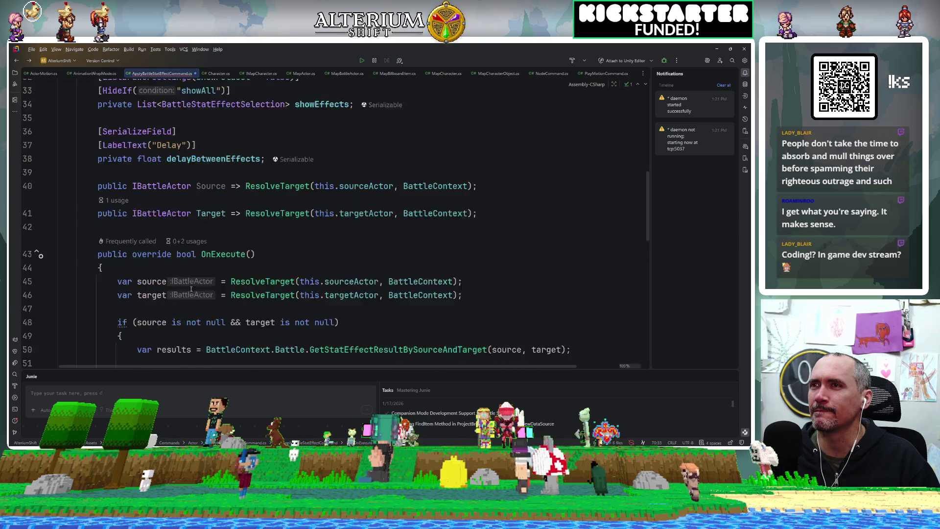
{"action": "scroll", "coordinate": [191, 289], "scroll_direction": "up", "scroll_amount": 3}
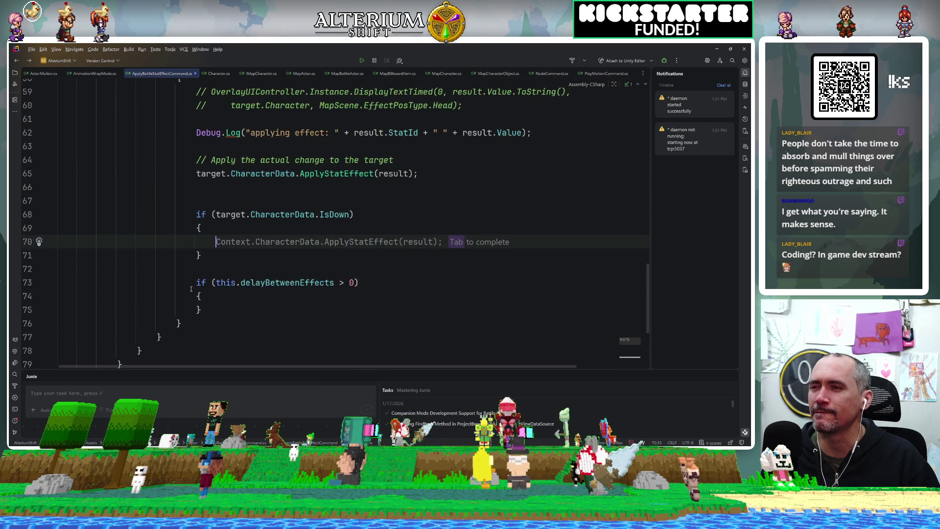
{"action": "scroll", "coordinate": [191, 289], "scroll_direction": "down", "scroll_amount": 2}
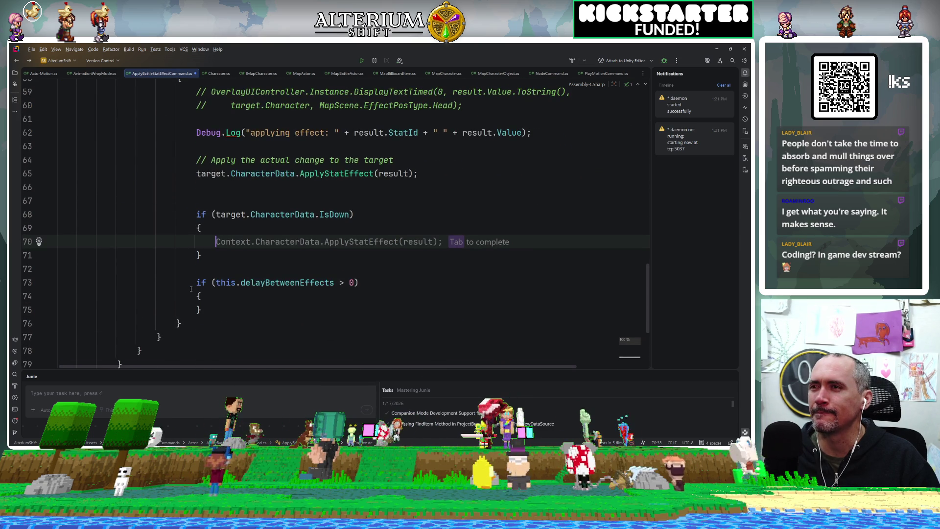
{"action": "type", "text": "Bat"}
{"action": "key", "text": "BackSpace"}
{"action": "key", "text": "BackSpace"}
{"action": "key", "text": "BackSpace"}
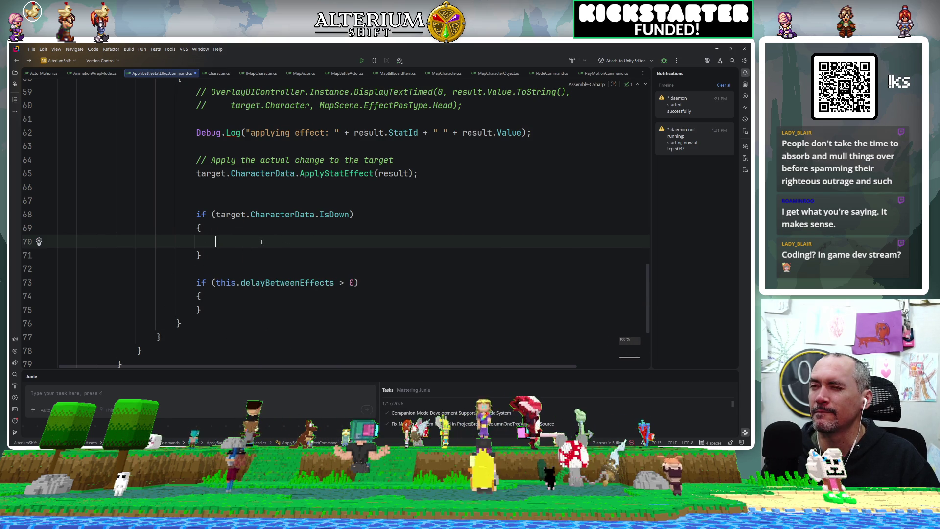
Clear the leftover mistyped characters from line 70.
{"action": "type", "text": "."}
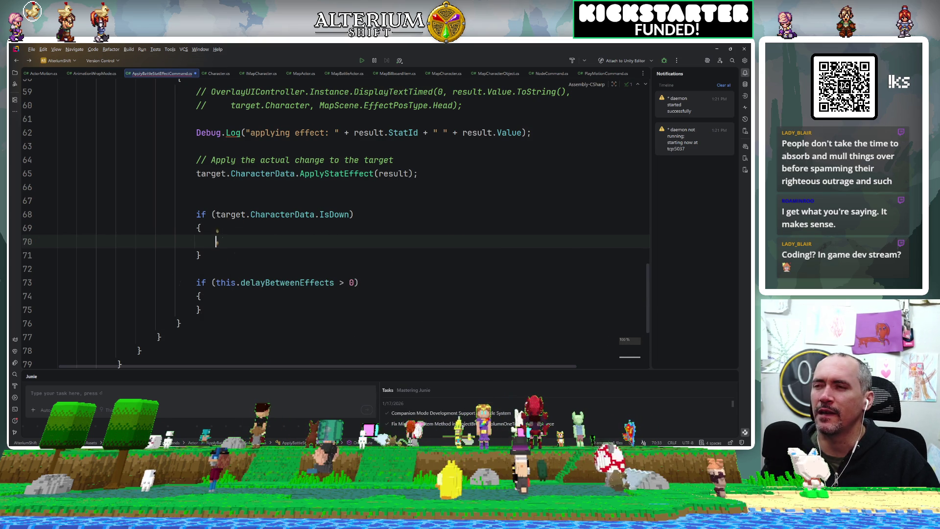
{"action": "type", "text": "co"}
{"action": "key", "text": "BackSpace"}
{"action": "key", "text": "BackSpace"}
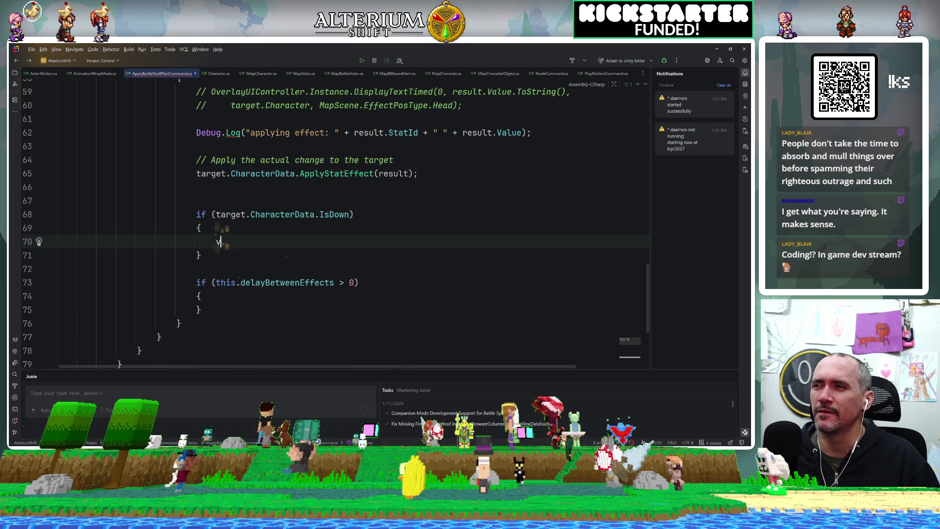
{"action": "type", "text": "va"}
{"action": "key", "text": "BackSpace"}
{"action": "key", "text": "BackSpace"}
Extend the IsDown condition with '&& Context is BattleGraphContextContainer'.
{"action": "left_click", "coordinate": [350, 215]}
{"action": "type", "text": "&"}
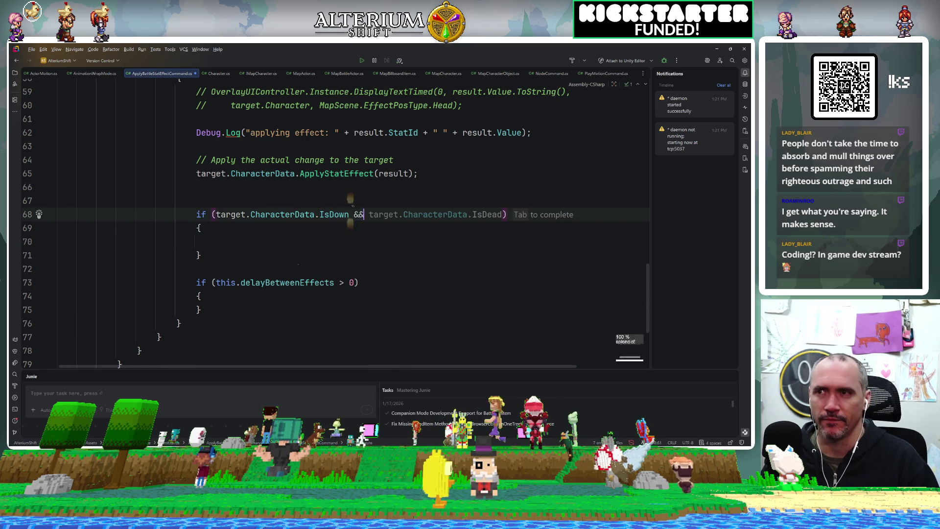
{"action": "type", "text": "&"}
{"action": "key", "text": "Escape"}
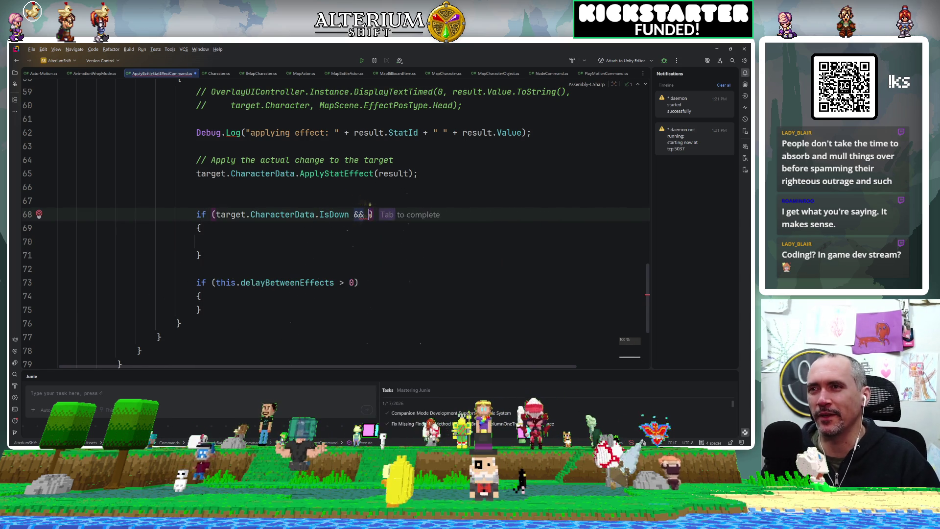
{"action": "type", "text": "Cont"}
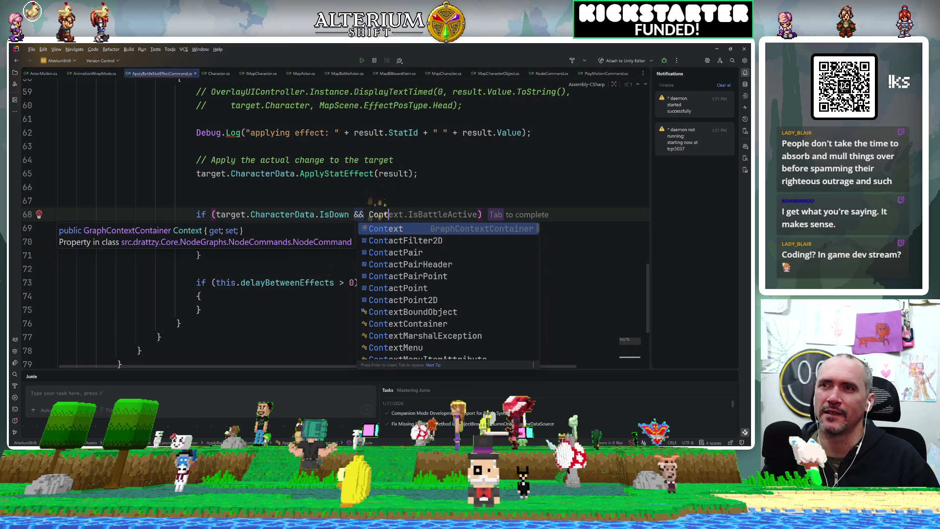
{"action": "type", "text": "ext."}
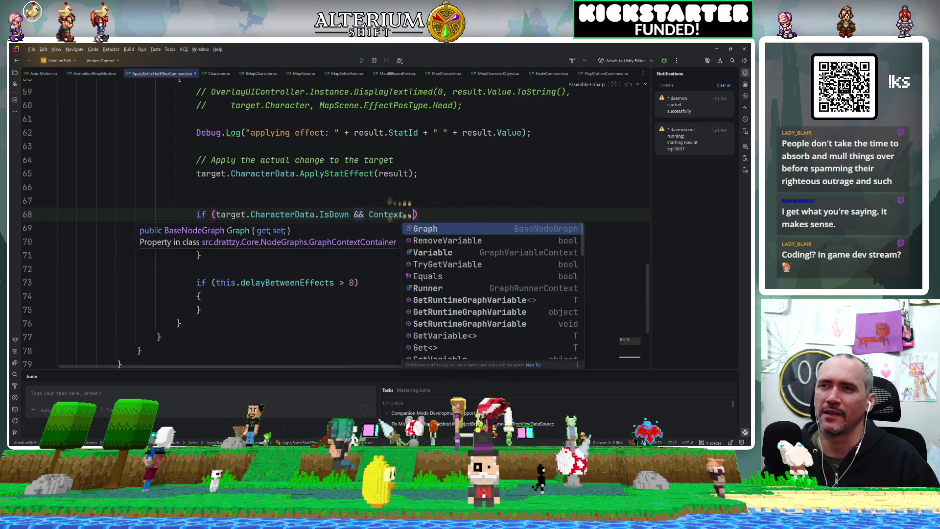
{"action": "key", "text": "BackSpace"}
{"action": "type", "text": "is B"}
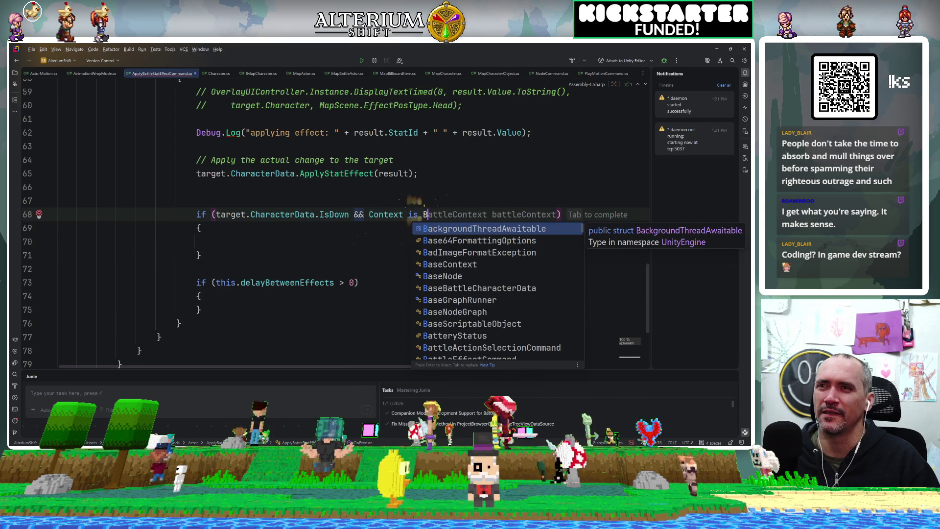
{"action": "type", "text": "attlezcon"}
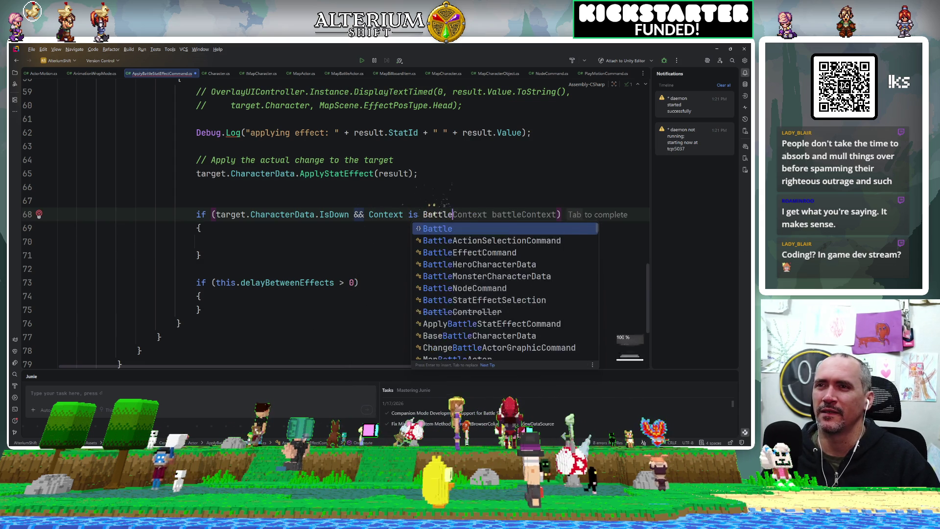
{"action": "key", "text": "BackSpace"}
{"action": "key", "text": "BackSpace"}
{"action": "key", "text": "BackSpace"}
{"action": "type", "text": "Con"}
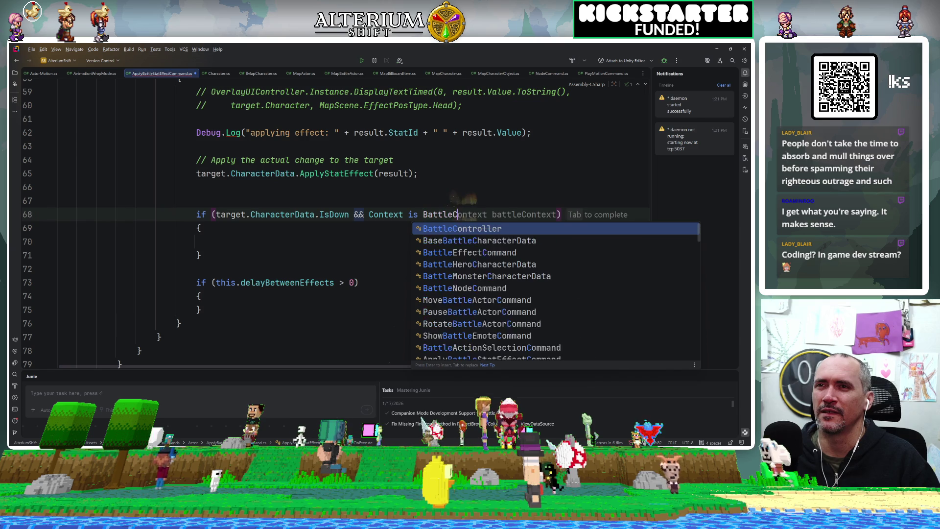
{"action": "type", "text": "textCon"}
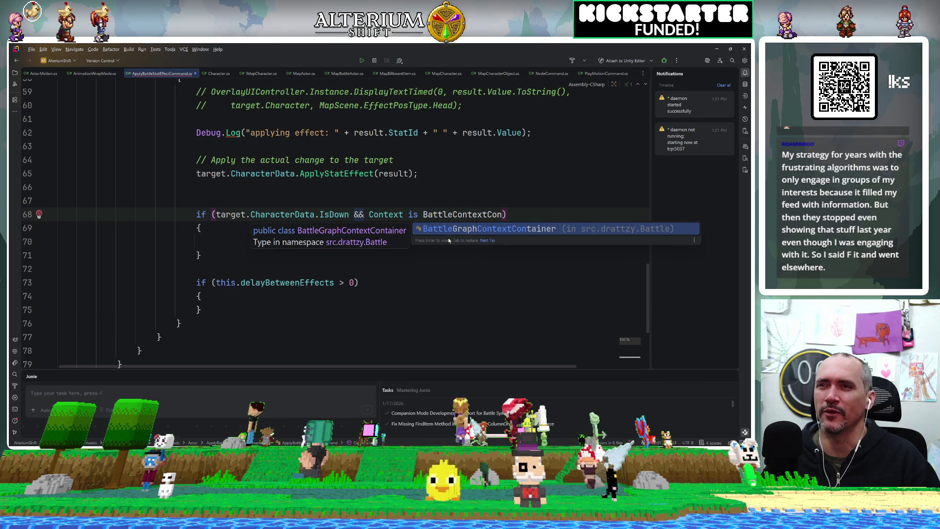
{"action": "key", "text": "Return"}
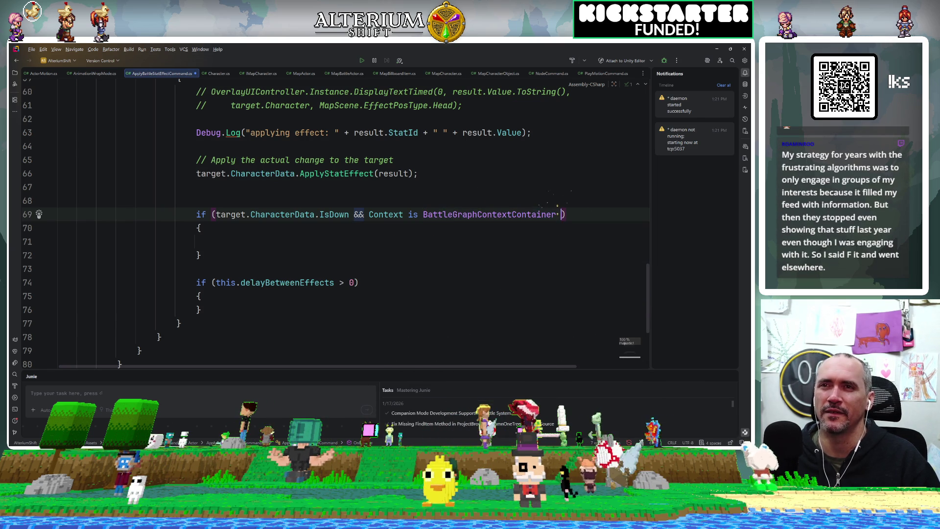
Name the pattern variable battleContext, completing the if condition on line 69.
{"action": "type", "text": "battlecon"}
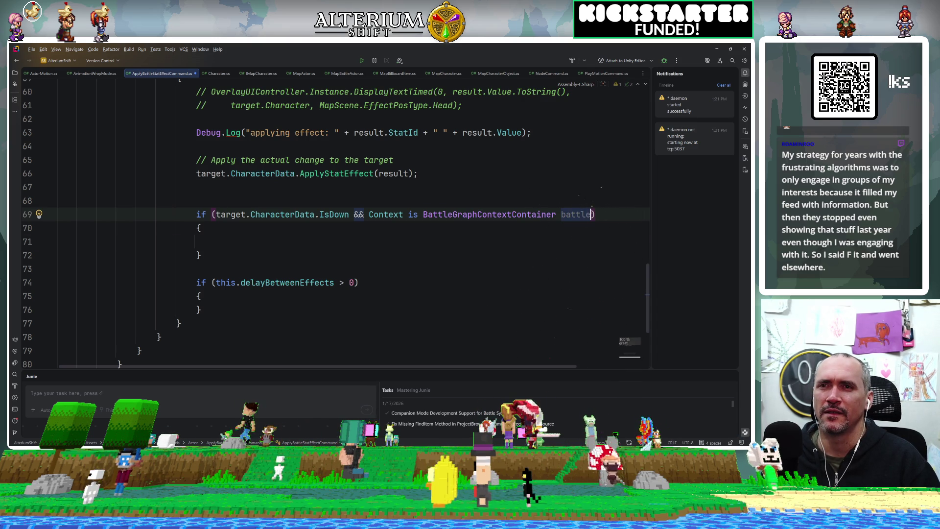
{"action": "key", "text": "BackSpace"}
{"action": "key", "text": "BackSpace"}
{"action": "key", "text": "BackSpace"}
{"action": "type", "text": "Context"}
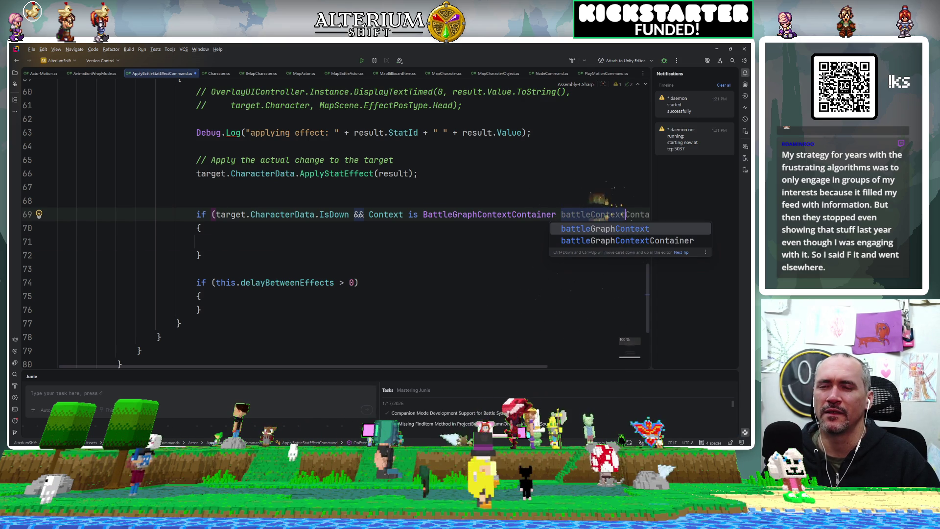
{"action": "key", "text": "Escape"}
{"action": "left_click", "coordinate": [586, 192]}
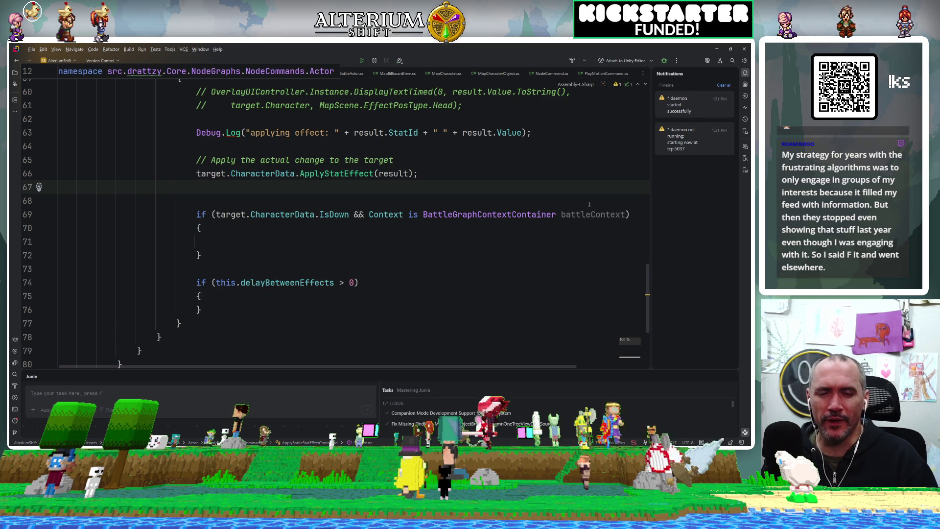
{"action": "left_click", "coordinate": [327, 243]}
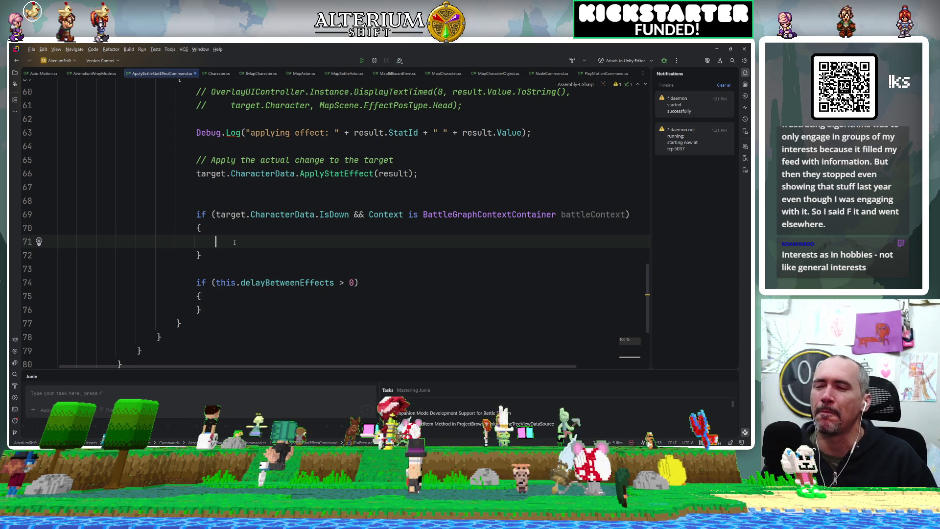
{"action": "type", "text": "b"}
Write battleContext.Battle.AllBattleActors in the if body and jump to AllBattleActors' declaration.
{"action": "key", "text": "Return"}
{"action": "type", "text": "."}
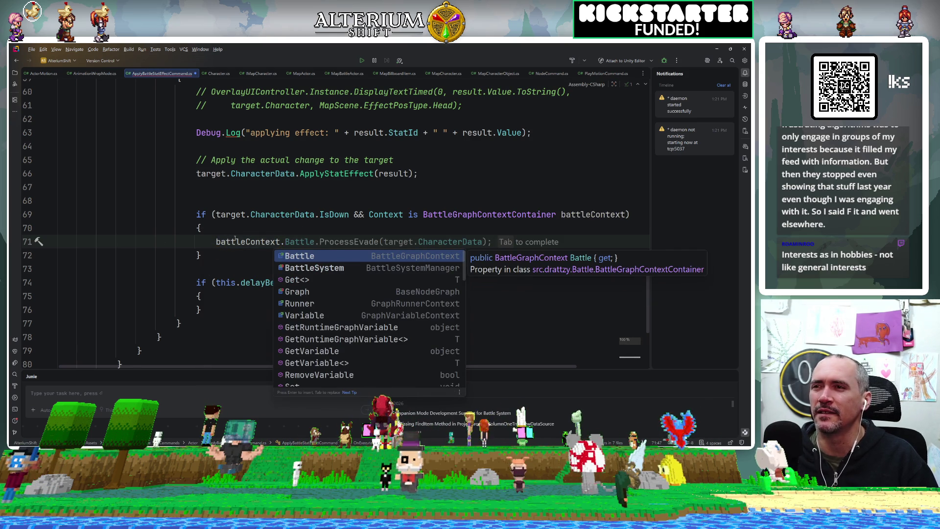
{"action": "key", "text": "Return"}
{"action": "type", "text": "."}
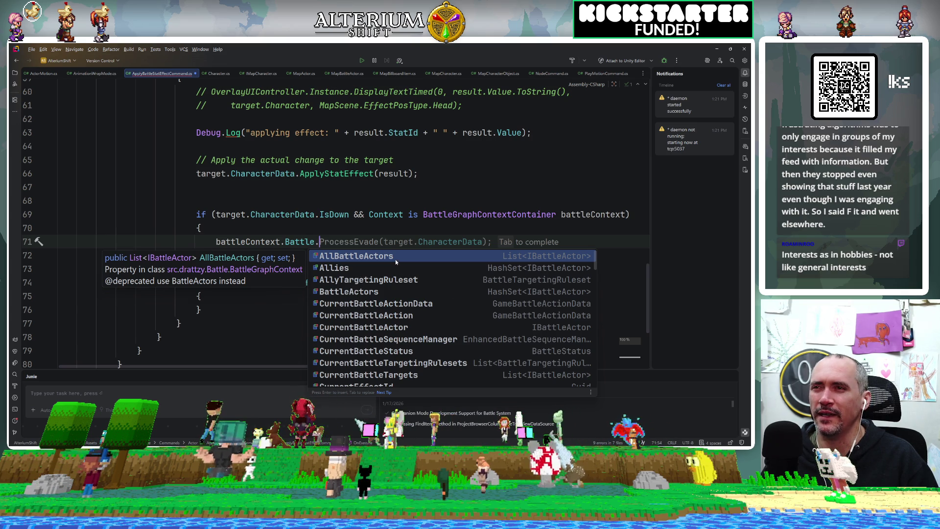
{"action": "key", "text": "Return"}
{"action": "left_click", "coordinate": [360, 241], "text": "ctrl"}
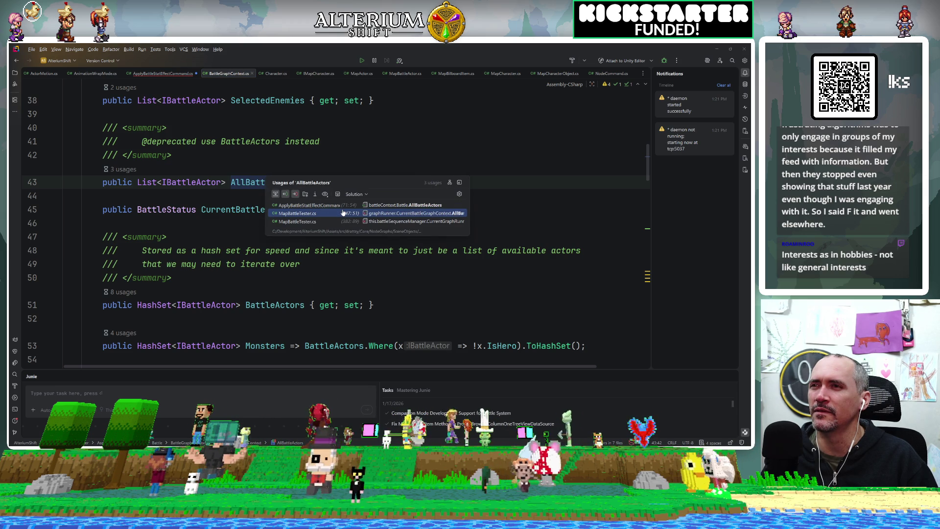
Close the usages list, review the deprecation note and BattleActors set, then navigate back.
{"action": "key", "text": "Escape"}
{"action": "key", "text": "Up"}
{"action": "key", "text": "Up"}
{"action": "key", "text": "End"}
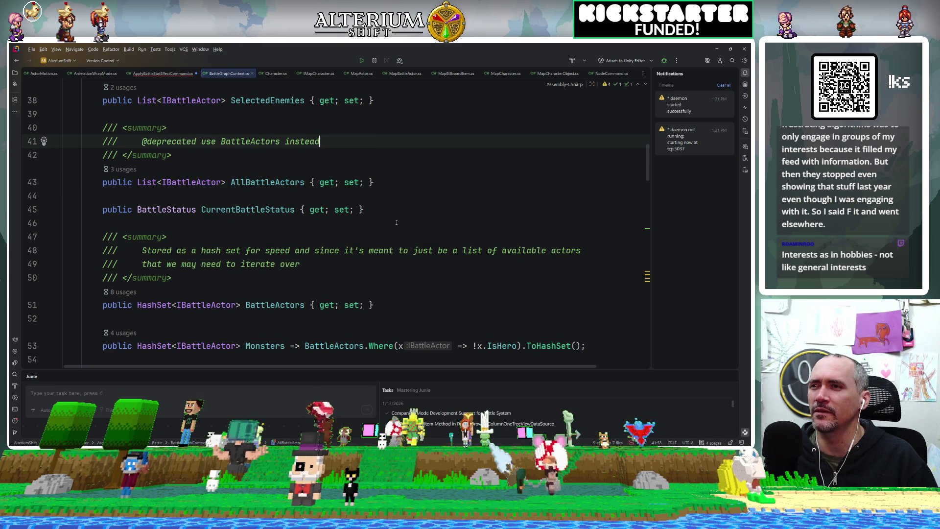
{"action": "scroll", "coordinate": [403, 239], "scroll_direction": "down", "scroll_amount": 3}
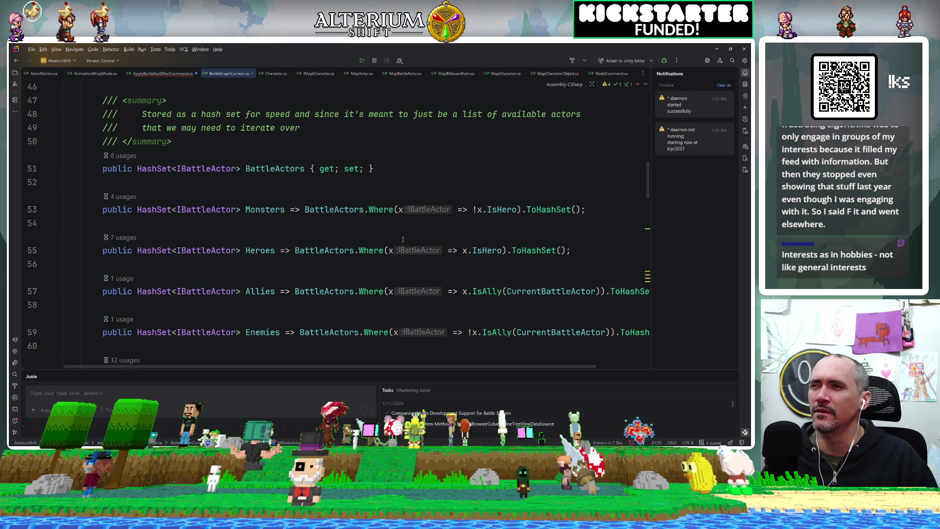
{"action": "scroll", "coordinate": [404, 239], "scroll_direction": "down", "scroll_amount": 2}
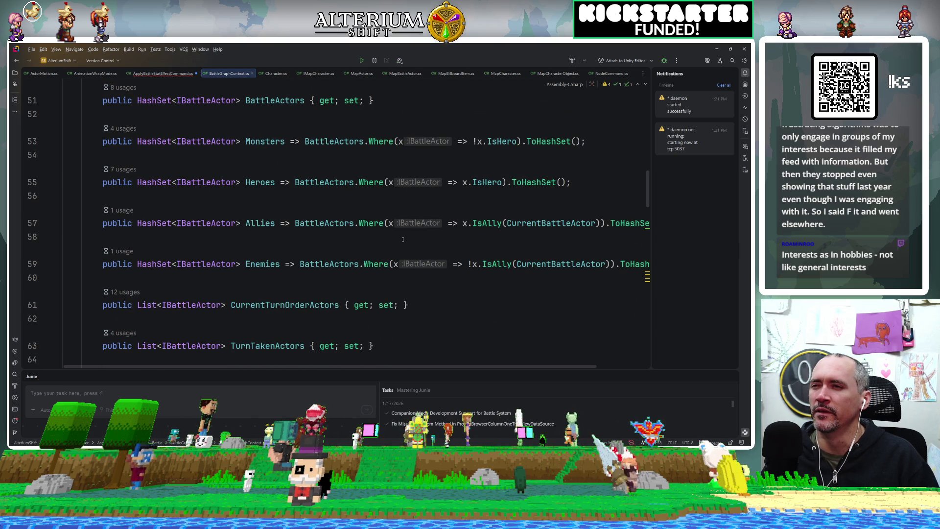
{"action": "scroll", "coordinate": [403, 239], "scroll_direction": "down", "scroll_amount": 2}
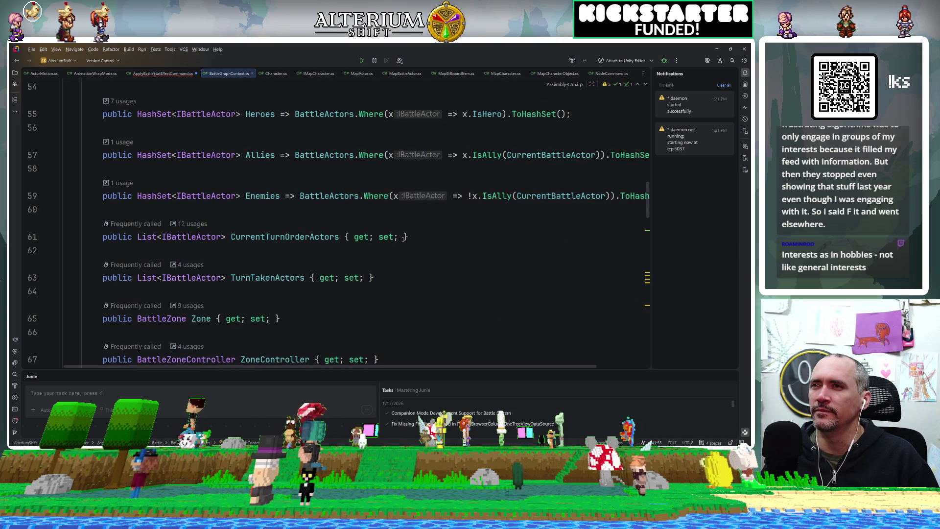
{"action": "scroll", "coordinate": [403, 239], "scroll_direction": "up", "scroll_amount": 3}
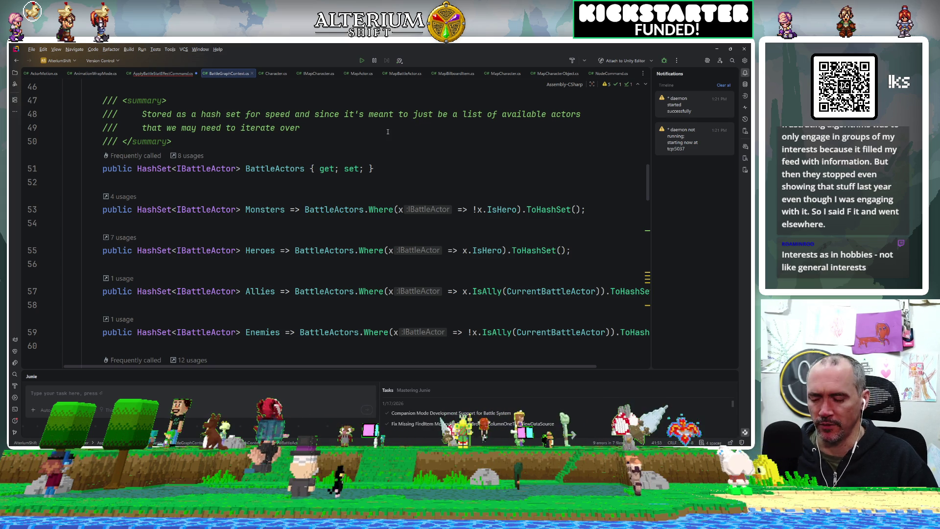
{"action": "key", "text": "ctrl+alt+Left"}
{"action": "key", "text": "ctrl+alt+Left"}
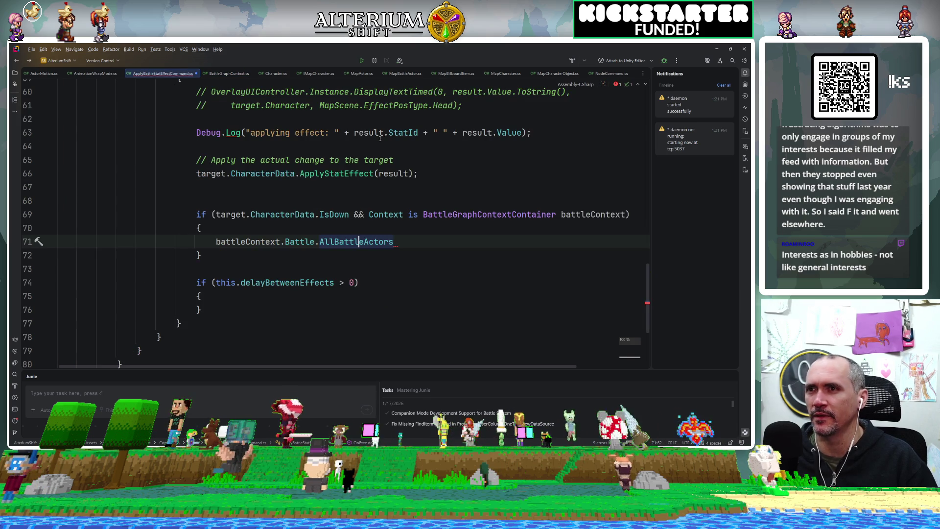
Change line 71 to battleContext.Battle.BattleActors.Remove(target).
{"action": "key", "text": "ctrl+BackSpace"}
{"action": "type", "text": "Bat"}
{"action": "key", "text": "Return"}
{"action": "type", "text": "."}
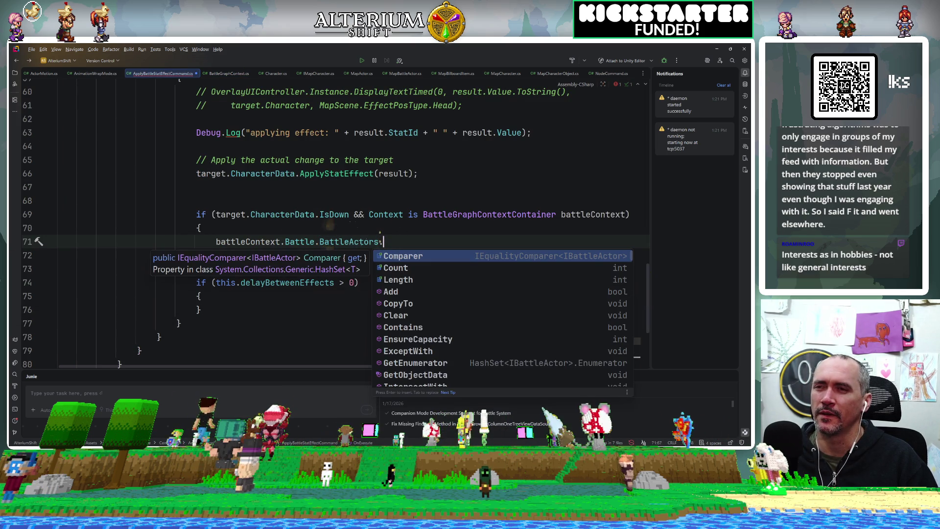
{"action": "type", "text": "Re"}
{"action": "key", "text": "Return"}
{"action": "type", "text": "target"}
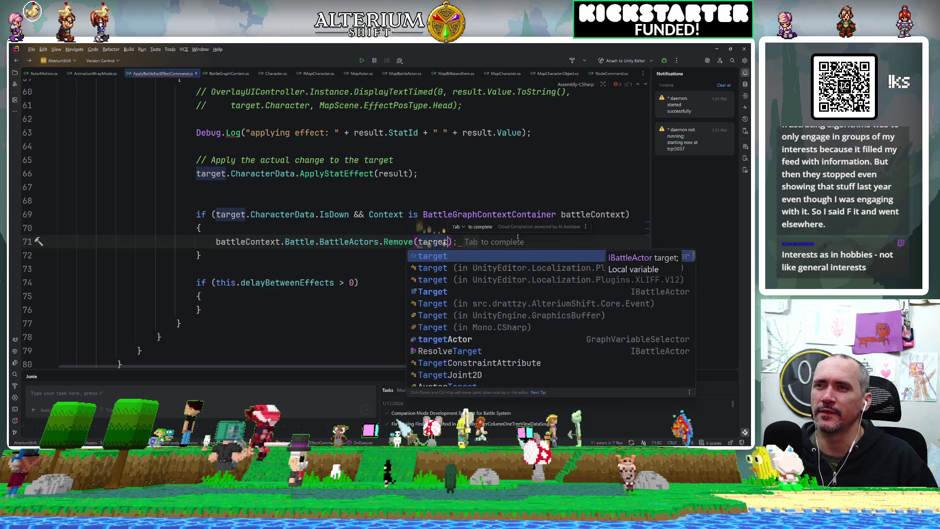
{"action": "key", "text": "Escape"}
Add battleContext.Battle.CurrentKOCharacters.Add(target) below it, tidy blank lines, then switch to Unity.
{"action": "left_click", "coordinate": [487, 215]}
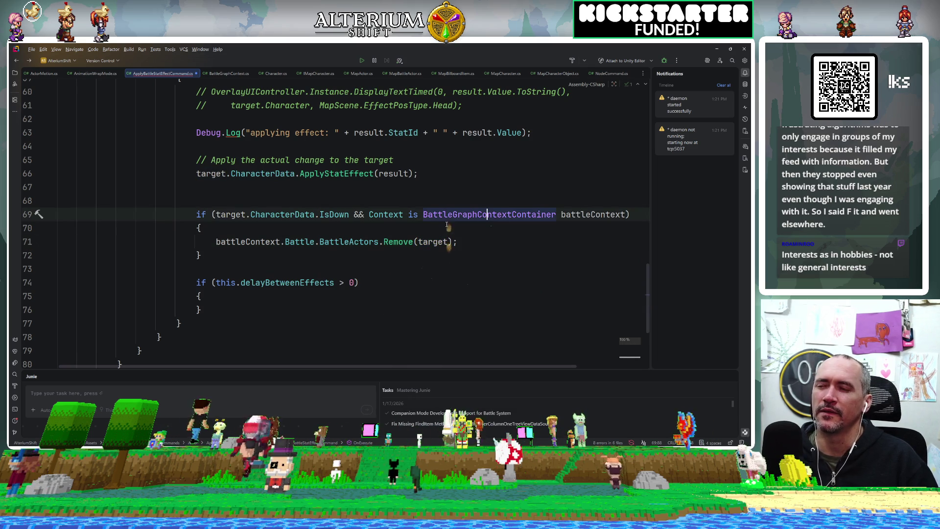
{"action": "left_click", "coordinate": [464, 240]}
{"action": "key", "text": "Return"}
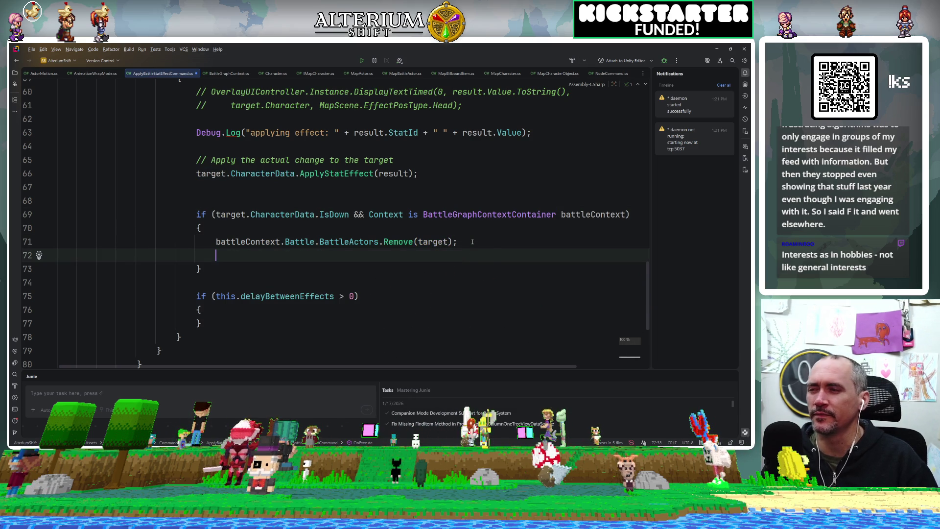
{"action": "key", "text": "Tab"}
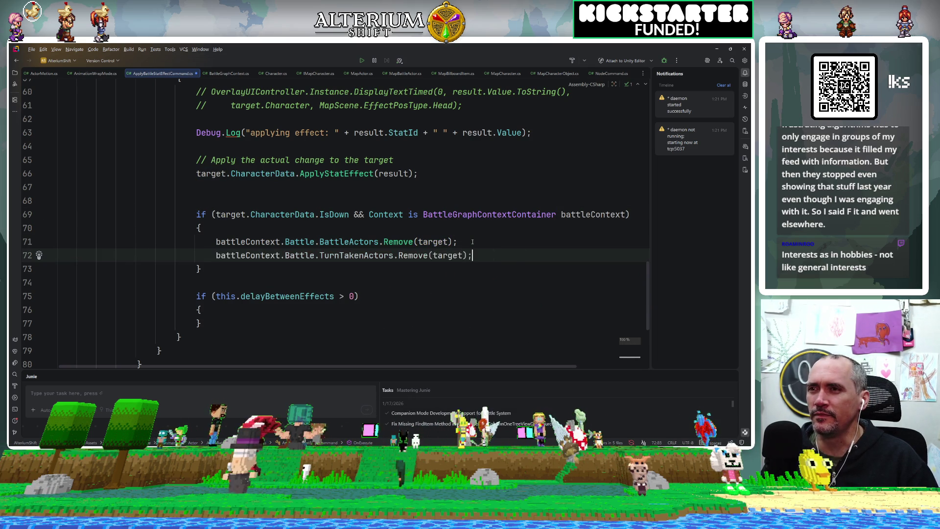
{"action": "left_click_drag", "start_coordinate": [478, 253], "coordinate": [325, 257]}
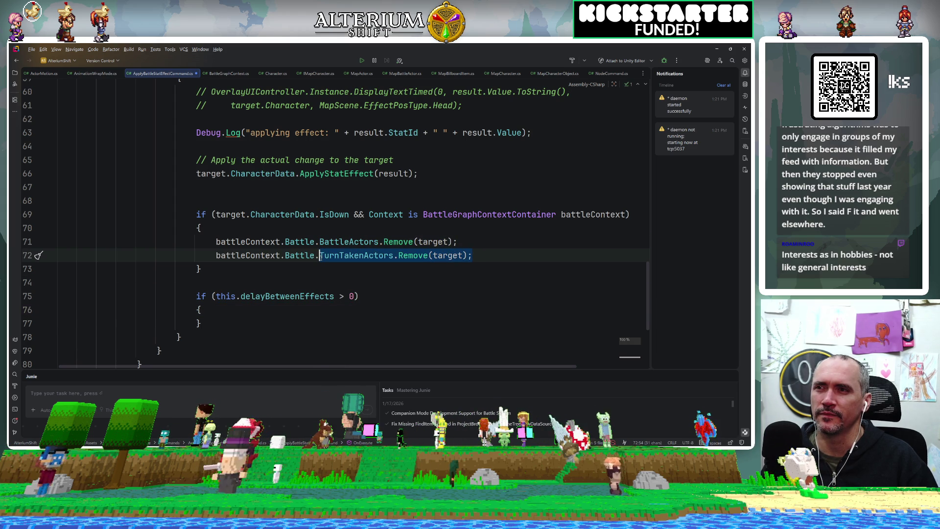
{"action": "type", "text": "Current"}
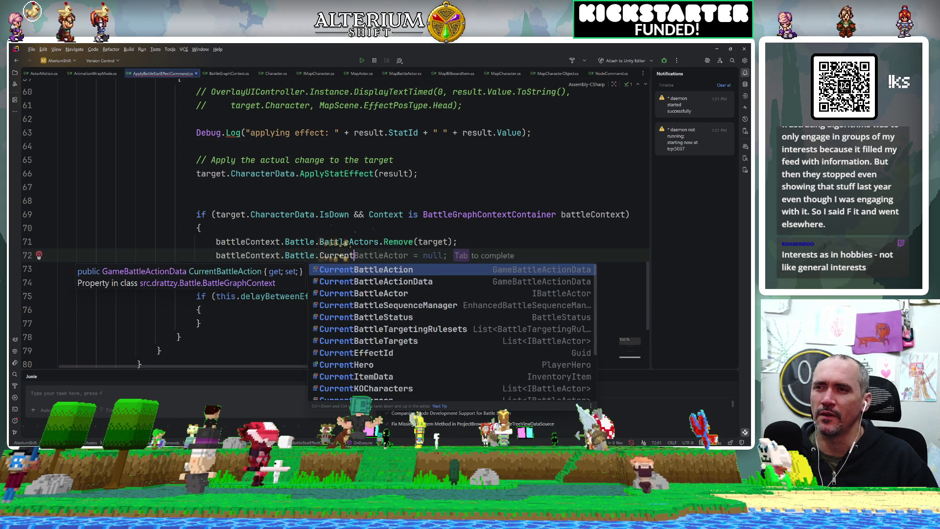
{"action": "type", "text": "K"}
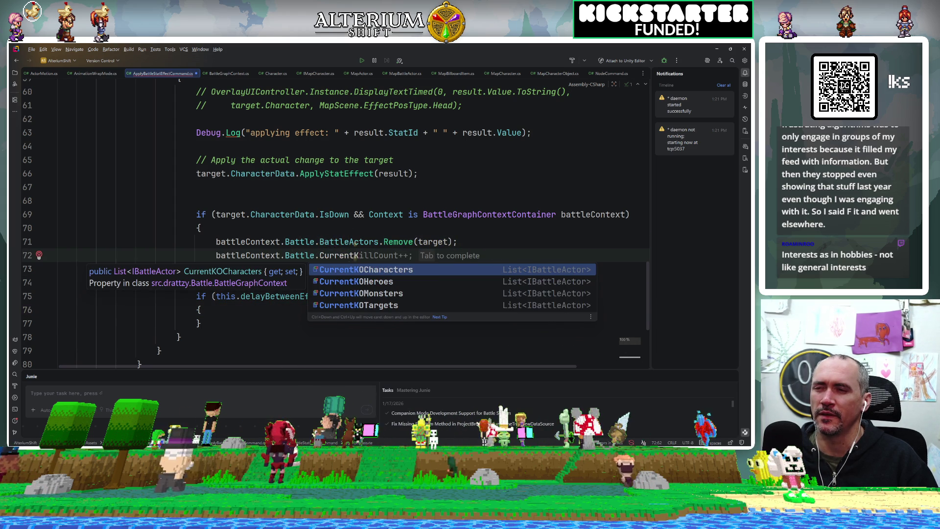
{"action": "type", "text": "o"}
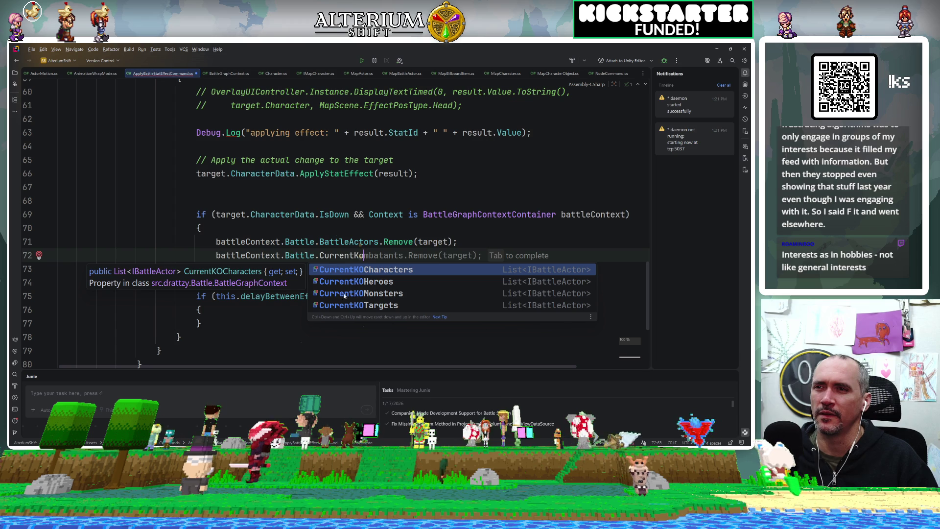
{"action": "left_click", "coordinate": [392, 270]}
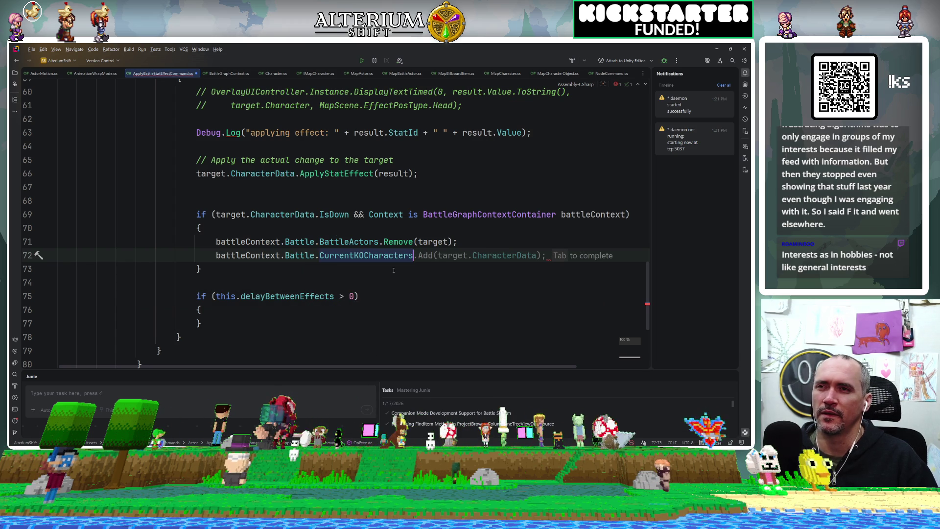
{"action": "key", "text": "Tab"}
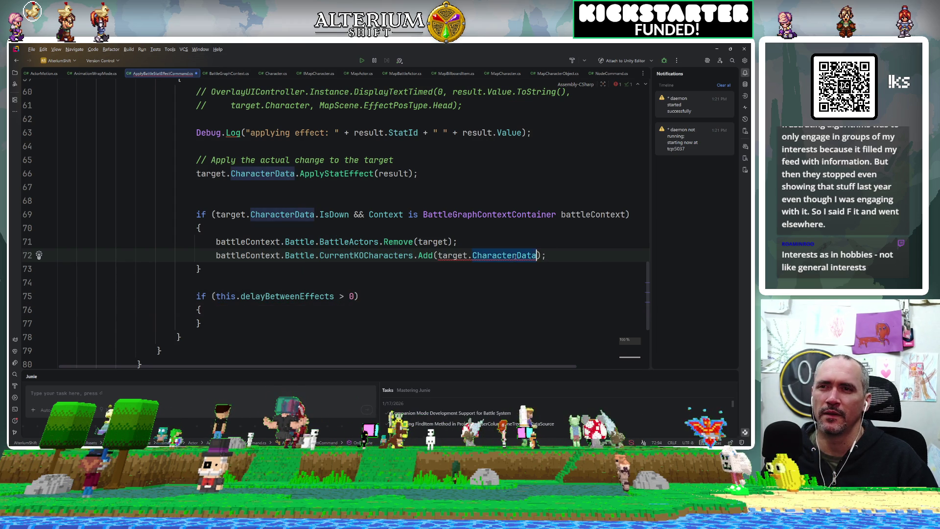
{"action": "key", "text": "ctrl+BackSpace"}
{"action": "key", "text": "BackSpace"}
{"action": "key", "text": "Up"}
{"action": "key", "text": "Up"}
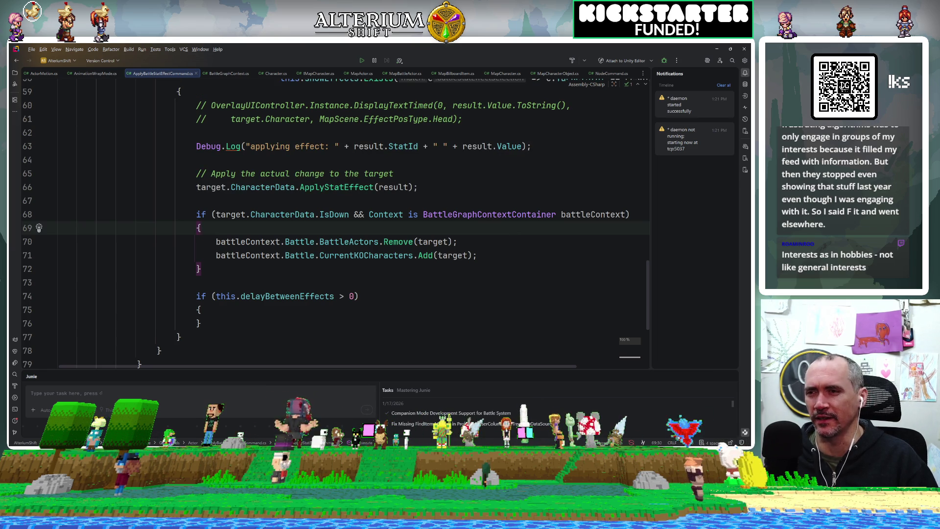
{"action": "key", "text": "alt+Tab"}
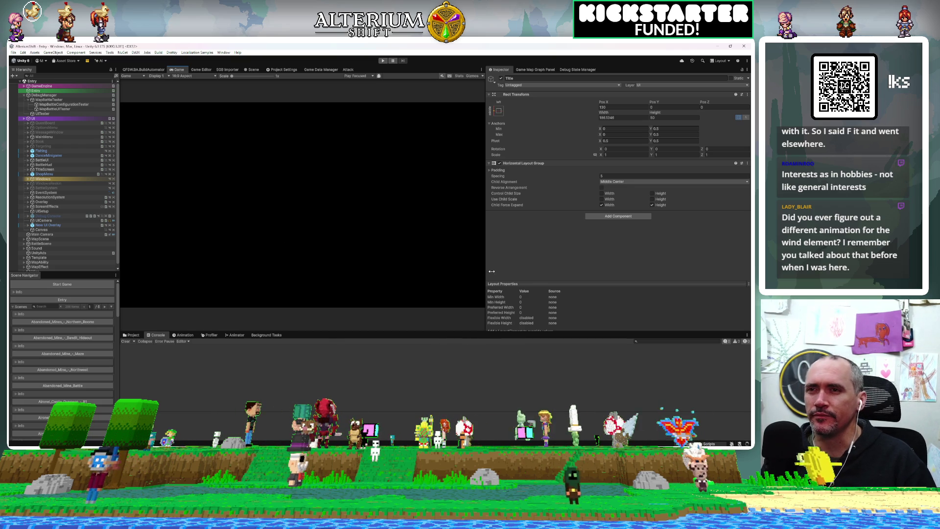
Enlarge the Game view, move the reload progress window aside, and enter Play mode.
{"action": "mouse_move", "coordinate": [485, 272]}
{"action": "left_mouse_down"}
{"action": "mouse_move", "coordinate": [600, 254]}
{"action": "mouse_move", "coordinate": [572, 254]}
{"action": "left_mouse_up"}
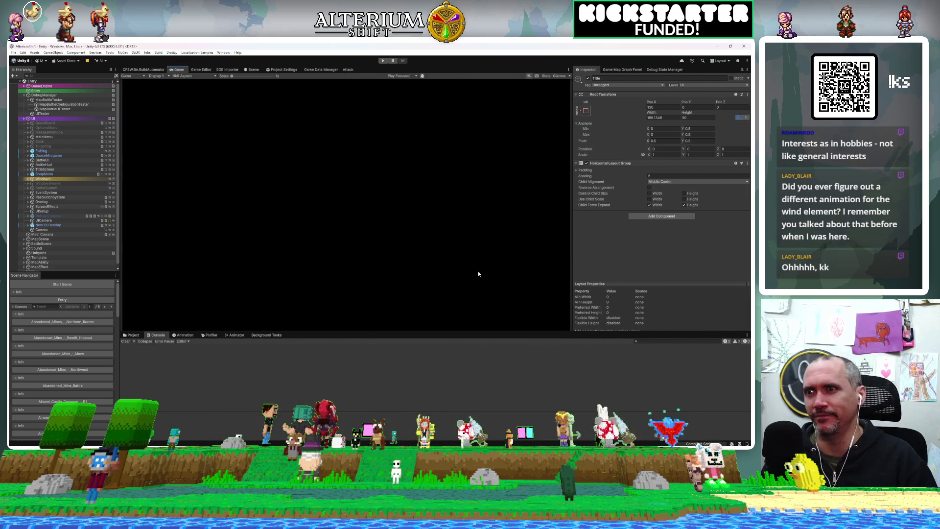
{"action": "left_click_drag", "start_coordinate": [366, 331], "coordinate": [352, 355]}
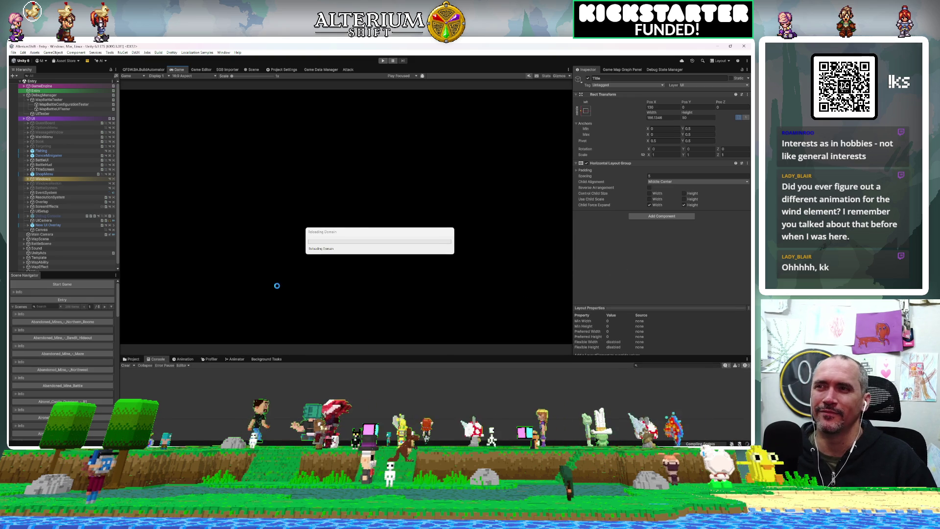
{"action": "left_click_drag", "start_coordinate": [372, 233], "coordinate": [332, 230]}
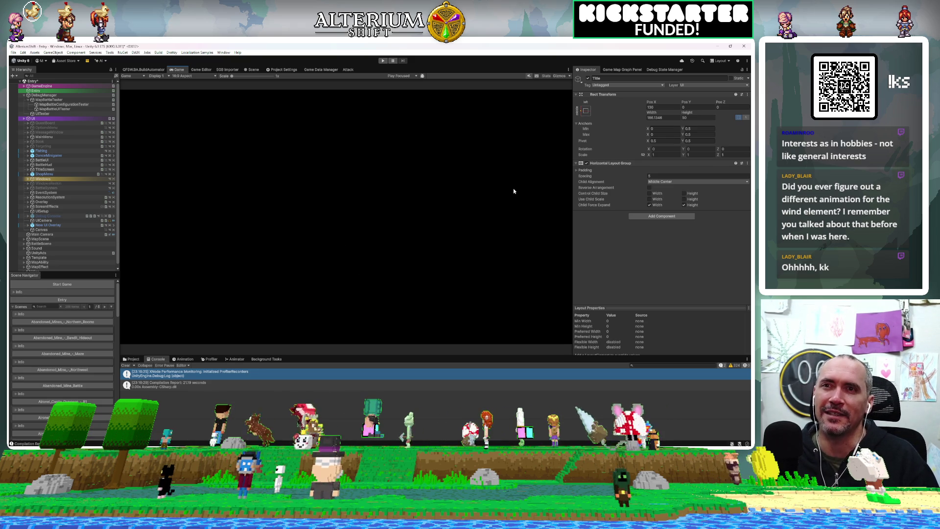
{"action": "mouse_move", "coordinate": [573, 230]}
{"action": "left_mouse_down"}
{"action": "mouse_move", "coordinate": [596, 229]}
{"action": "mouse_move", "coordinate": [556, 231]}
{"action": "mouse_move", "coordinate": [581, 235]}
{"action": "left_mouse_up"}
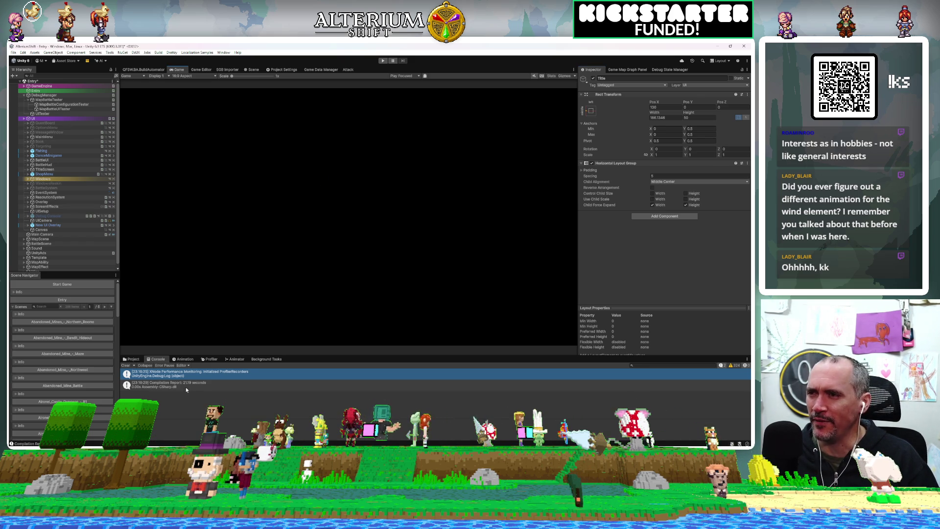
{"action": "left_click", "coordinate": [383, 60]}
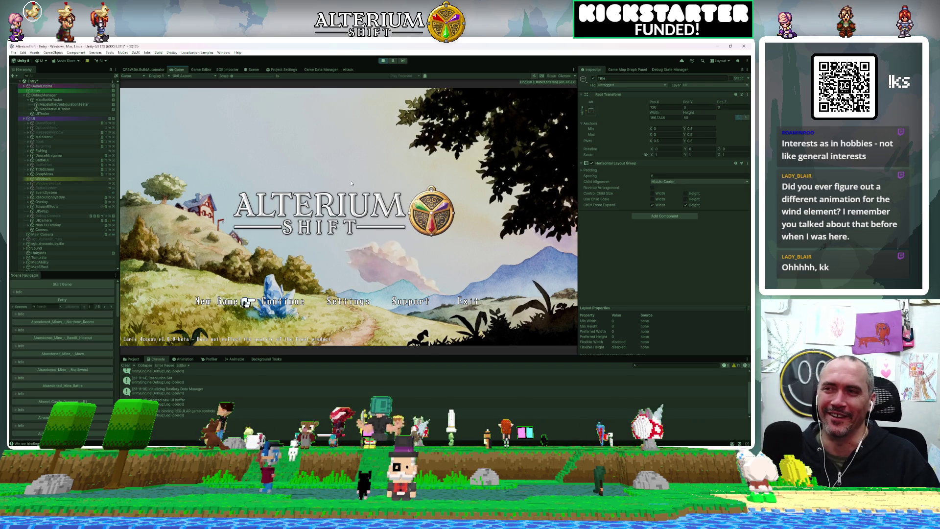
Continue, list all saves, load the newest Battle Test save, and select MapBattleTester.
{"action": "key", "text": "Return"}
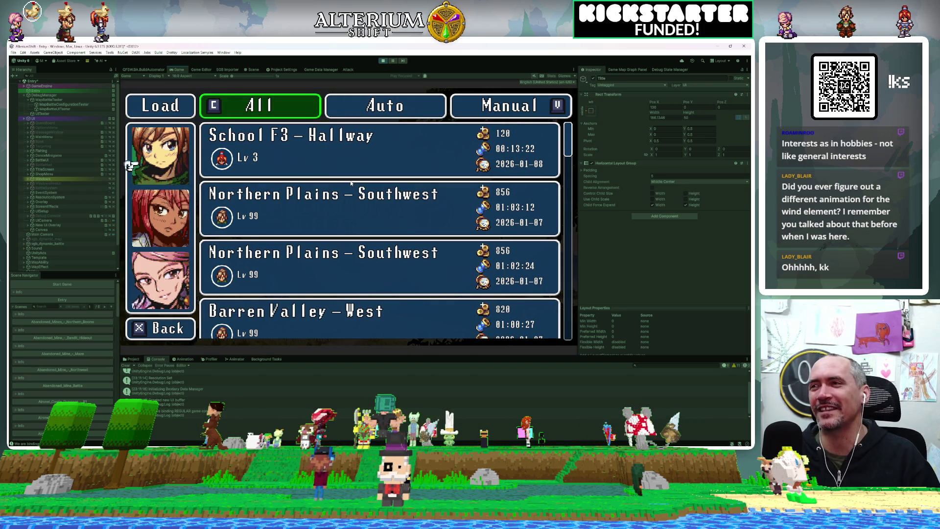
{"action": "key", "text": "Down"}
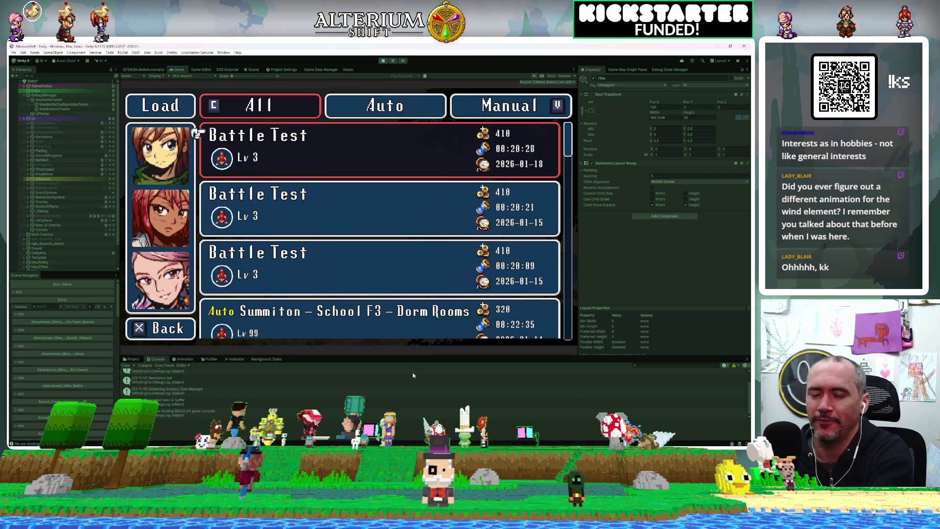
{"action": "left_click", "coordinate": [366, 167]}
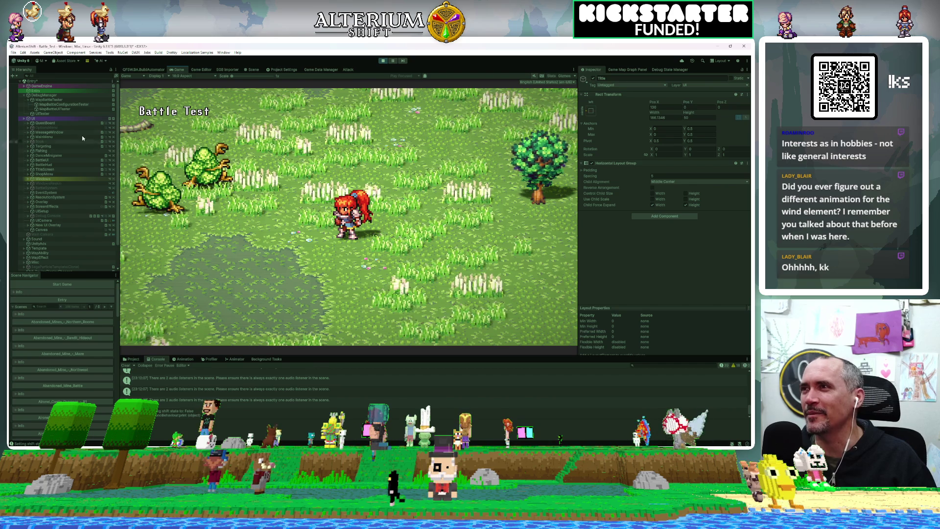
{"action": "left_click", "coordinate": [47, 99]}
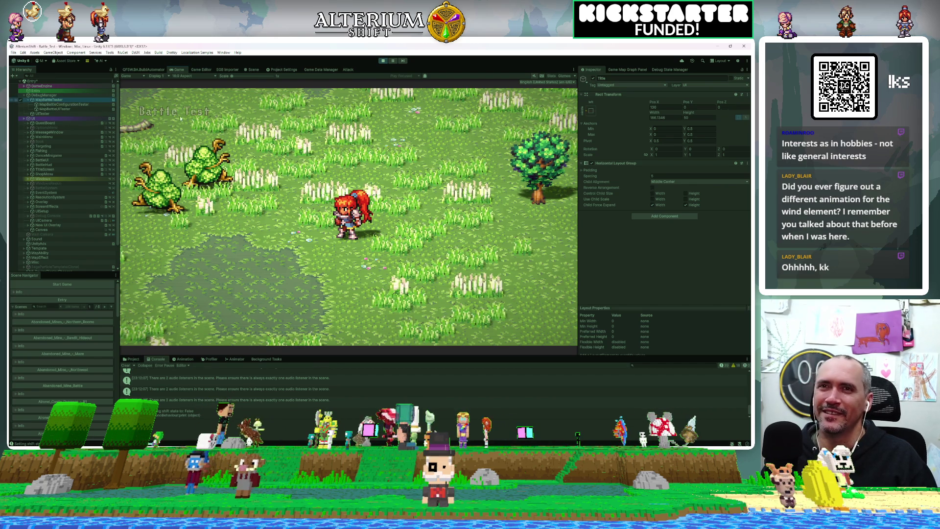
Widen the Inspector, run Start Battle Test, then select the Battle System UI Tester.
{"action": "mouse_move", "coordinate": [579, 274]}
{"action": "left_mouse_down"}
{"action": "mouse_move", "coordinate": [486, 271]}
{"action": "mouse_move", "coordinate": [510, 271]}
{"action": "left_mouse_up"}
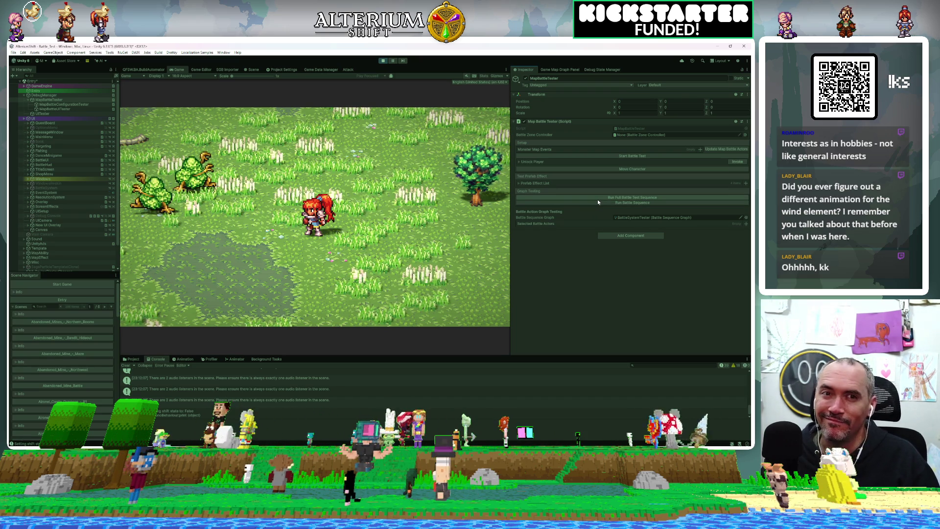
{"action": "left_click", "coordinate": [597, 200]}
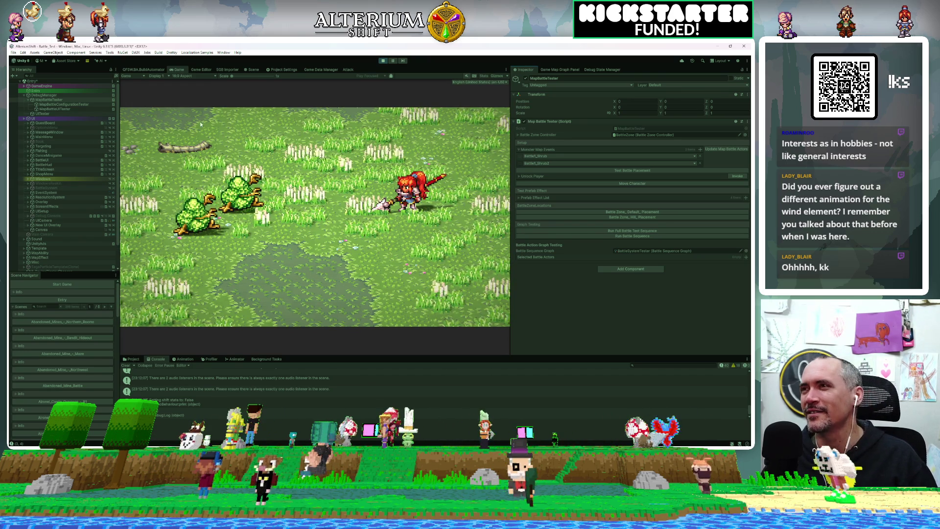
{"action": "left_click", "coordinate": [49, 109]}
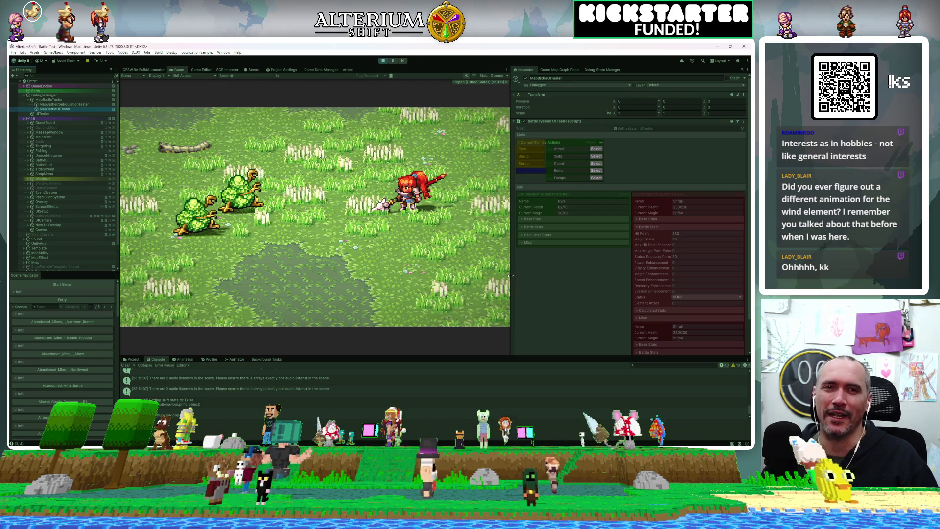
On MapBattleUITester, choose Select beside Pyra's Attack, then cancel the target selection.
{"action": "left_click_drag", "start_coordinate": [510, 276], "coordinate": [499, 276]}
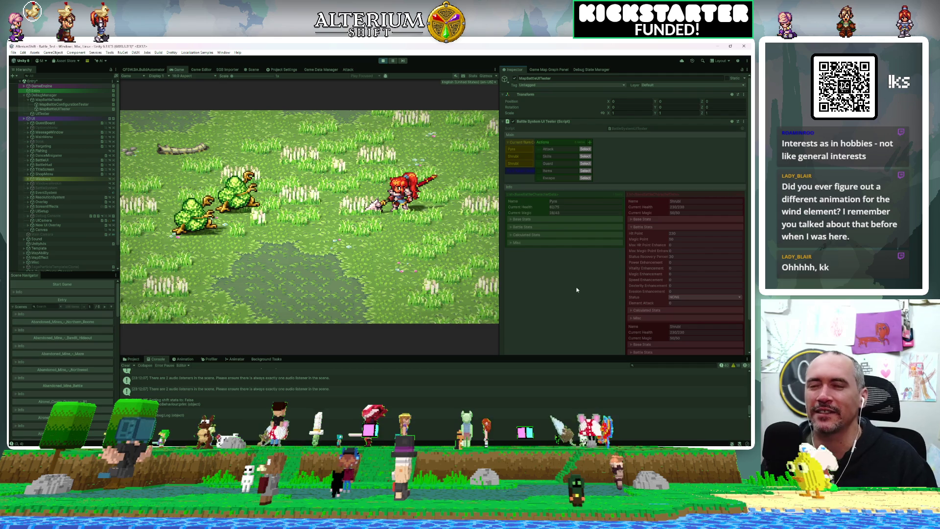
{"action": "left_click", "coordinate": [586, 149]}
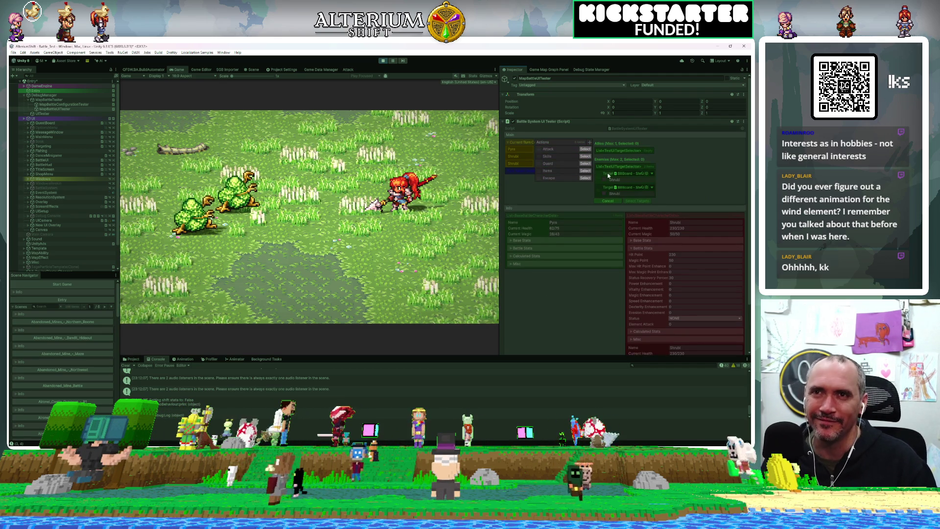
{"action": "left_click", "coordinate": [639, 201]}
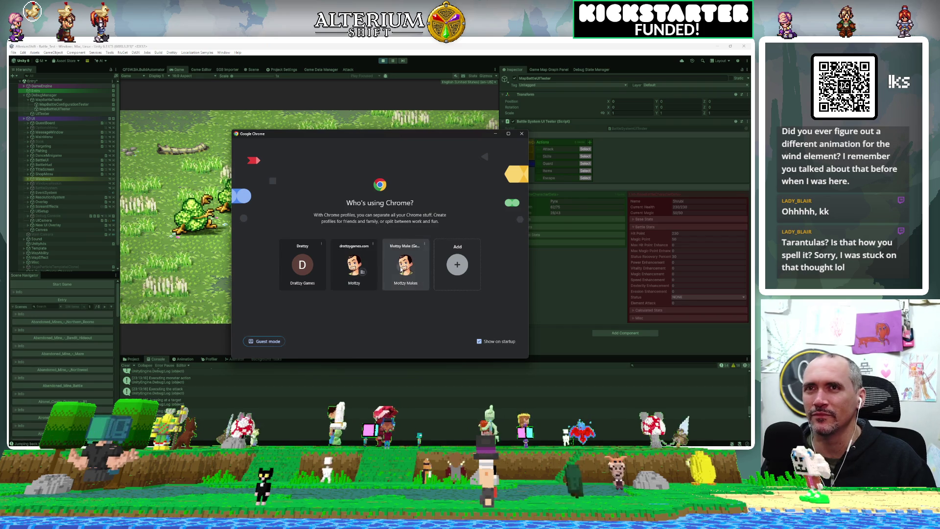
{"action": "left_click", "coordinate": [401, 269]}
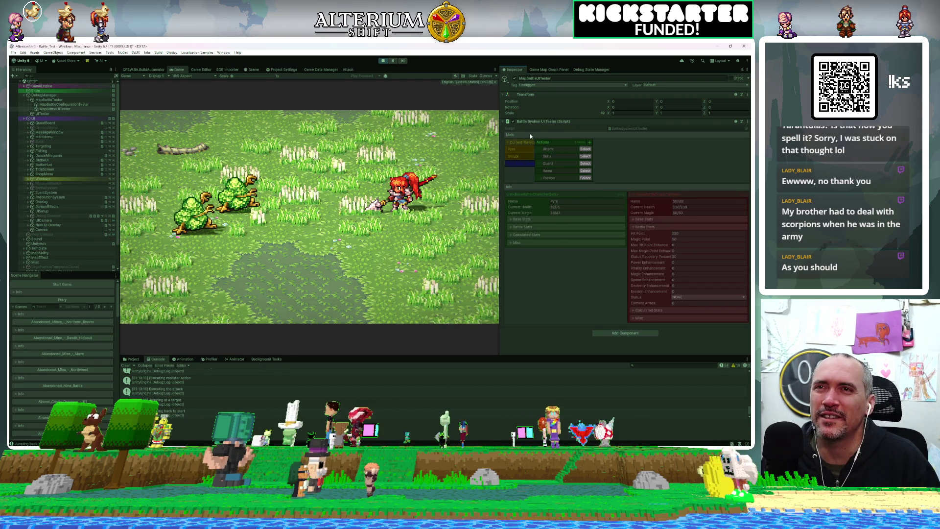
Have Pyra attack the selected enemy in the test battle, then return to Rider.
{"action": "left_click", "coordinate": [585, 149]}
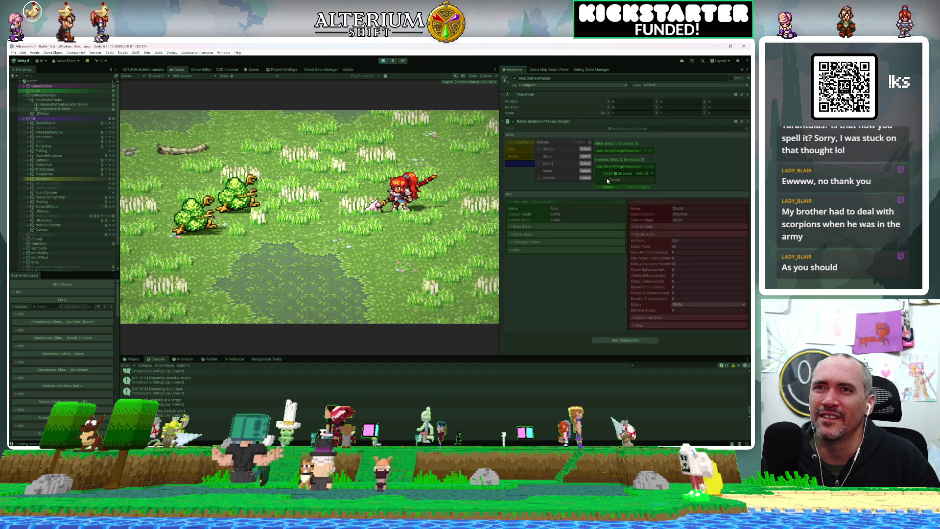
{"action": "left_click", "coordinate": [637, 187]}
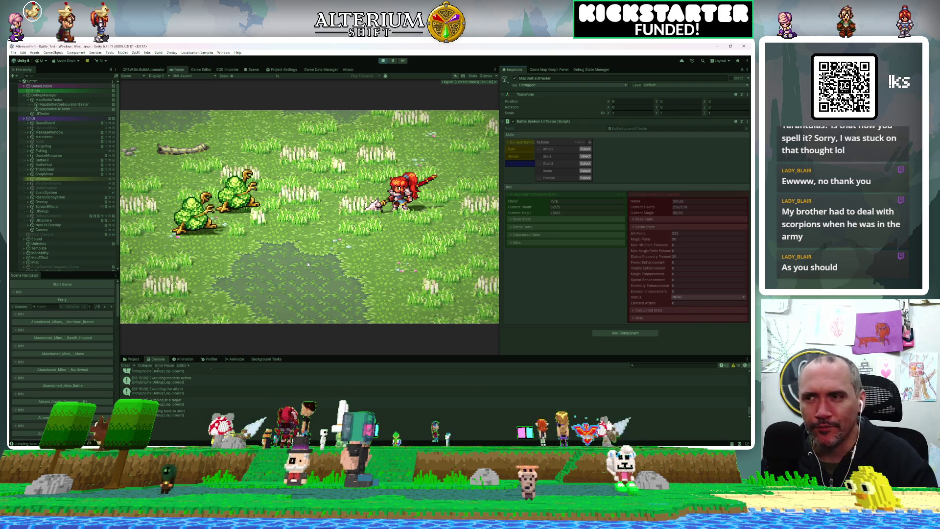
{"action": "key", "text": "alt+Tab"}
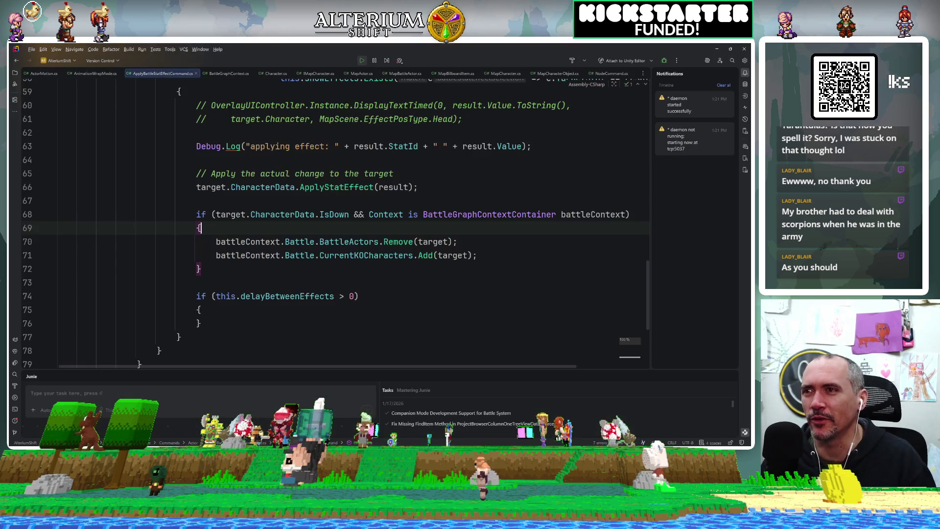
Add a battleContext.CurrentTurnOrderActors.Remove(target) line after line 70 in ApplyBattleStatEffectCommand.cs.
{"action": "left_click", "coordinate": [458, 242]}
{"action": "key", "text": "BackSpace"}
{"action": "key", "text": "Return"}
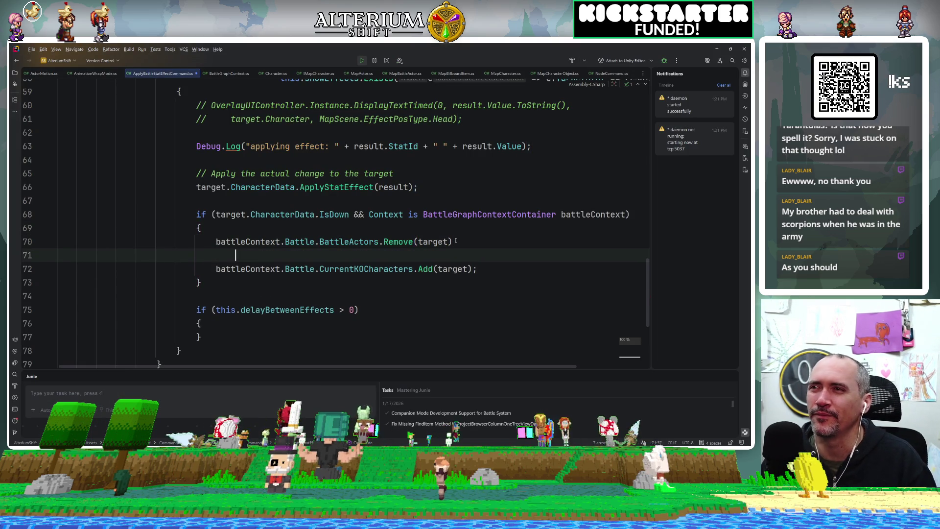
{"action": "type", "text": "b"}
{"action": "key", "text": "BackSpace"}
{"action": "key", "text": "BackSpace"}
{"action": "type", "text": ";"}
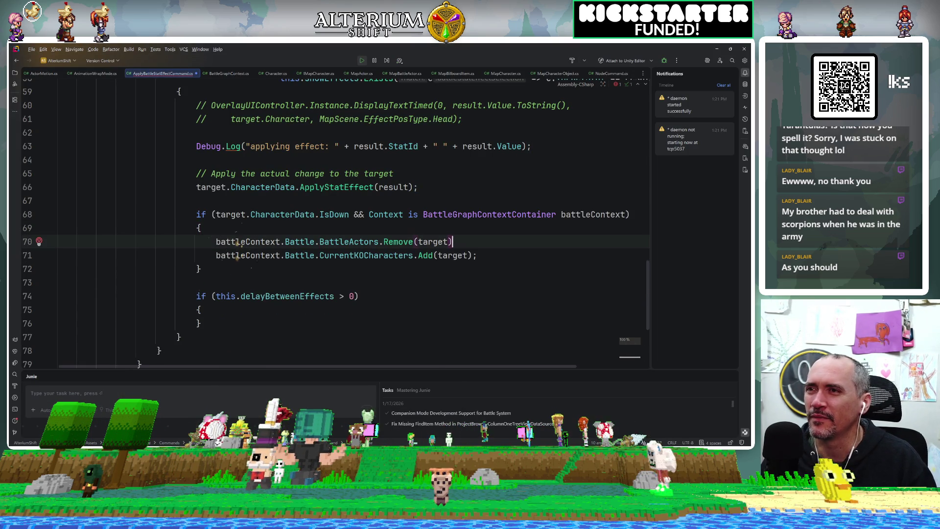
{"action": "key", "text": "Return"}
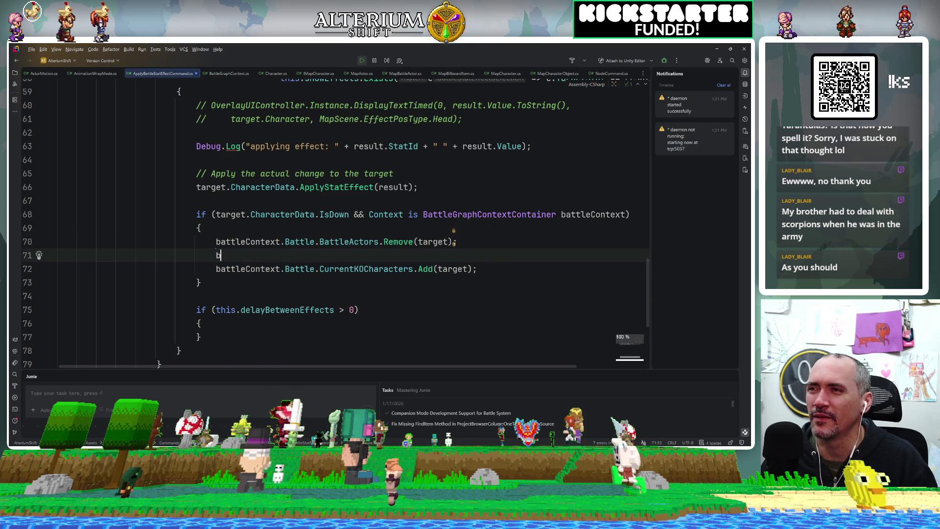
{"action": "type", "text": "b"}
{"action": "key", "text": "Return"}
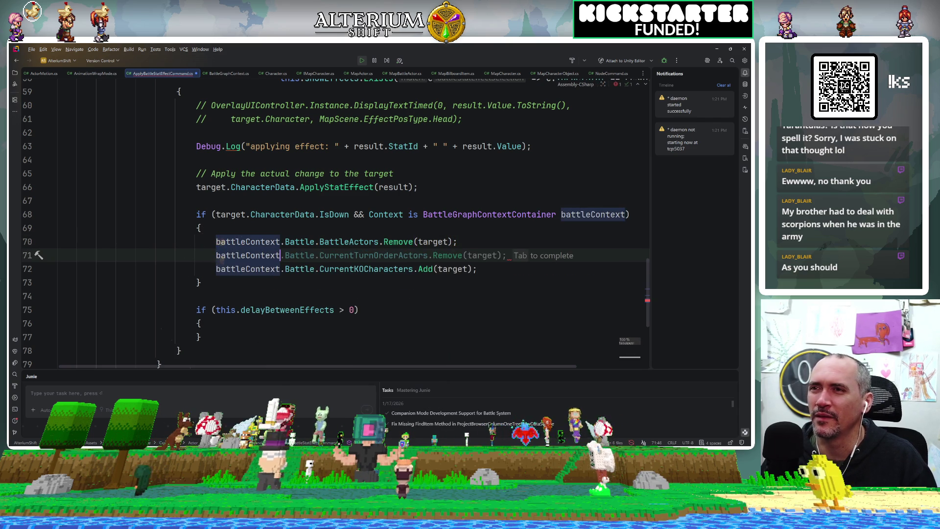
{"action": "key", "text": "Tab"}
Duplicate that line as TurnTakenActors.Remove(target) and switch back to Unity.
{"action": "left_click", "coordinate": [547, 241]}
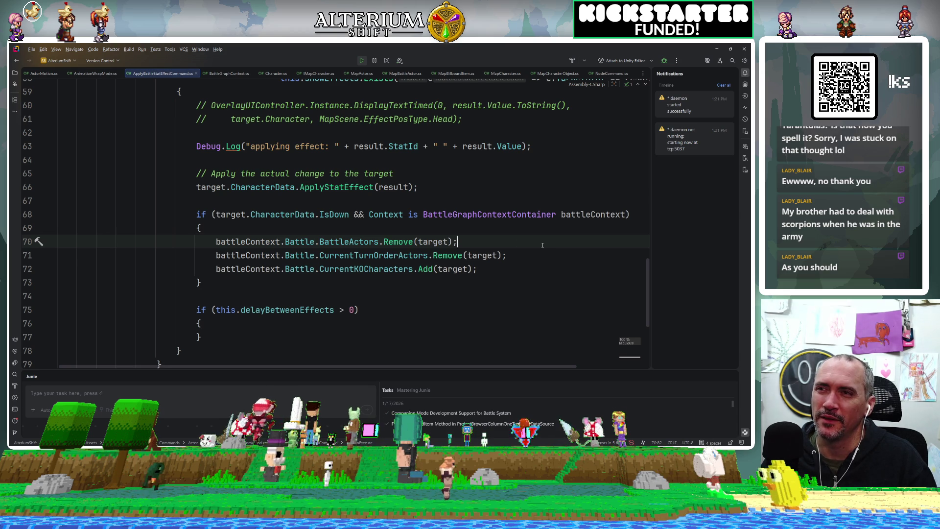
{"action": "left_click", "coordinate": [517, 254]}
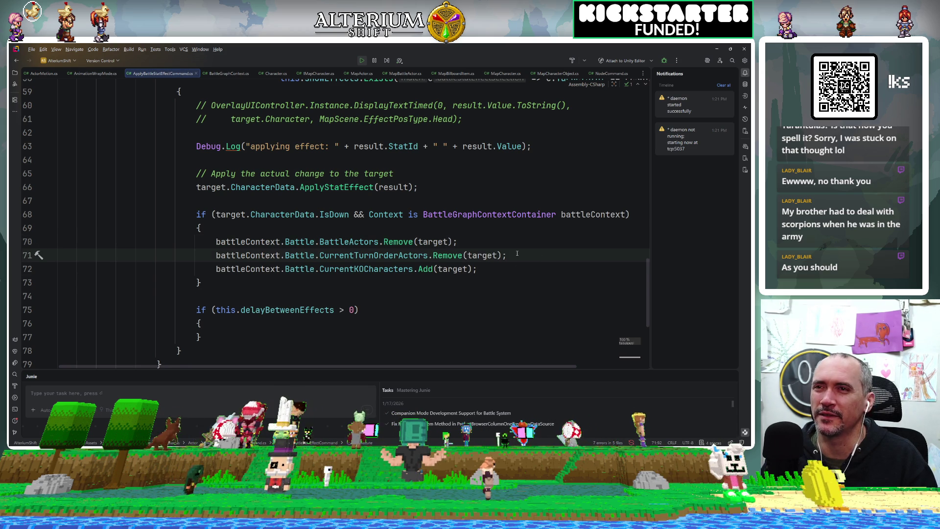
{"action": "key", "text": "ctrl+d"}
{"action": "left_click", "coordinate": [378, 269]}
{"action": "double_click", "coordinate": [378, 269]}
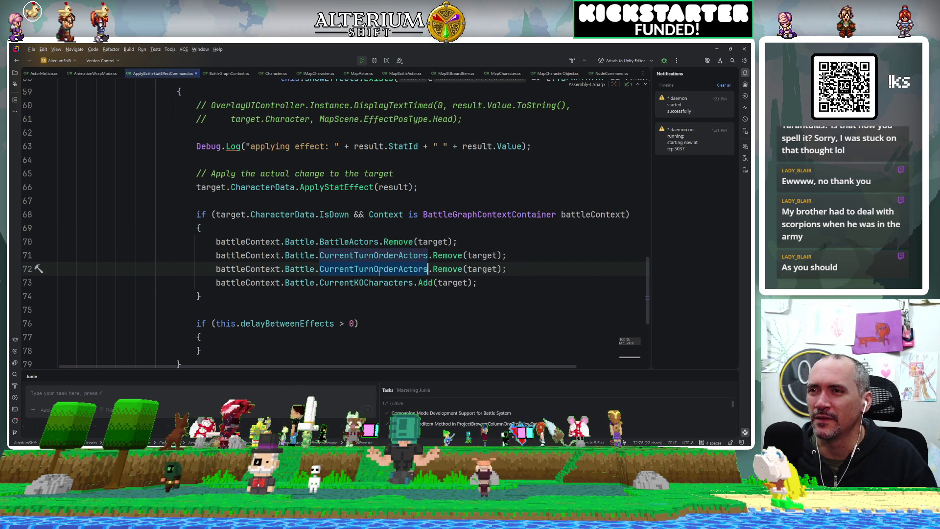
{"action": "type", "text": "Turn"}
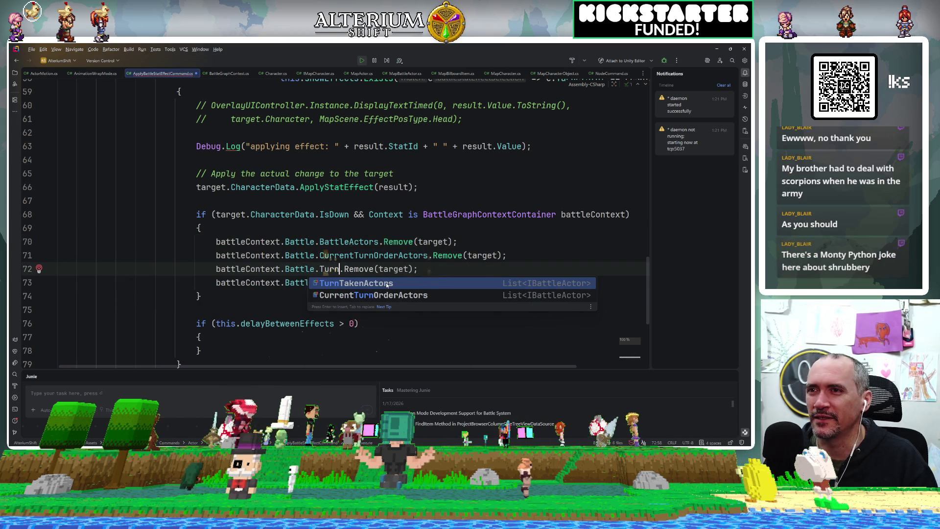
{"action": "left_click", "coordinate": [386, 284]}
{"action": "left_click", "coordinate": [491, 243]}
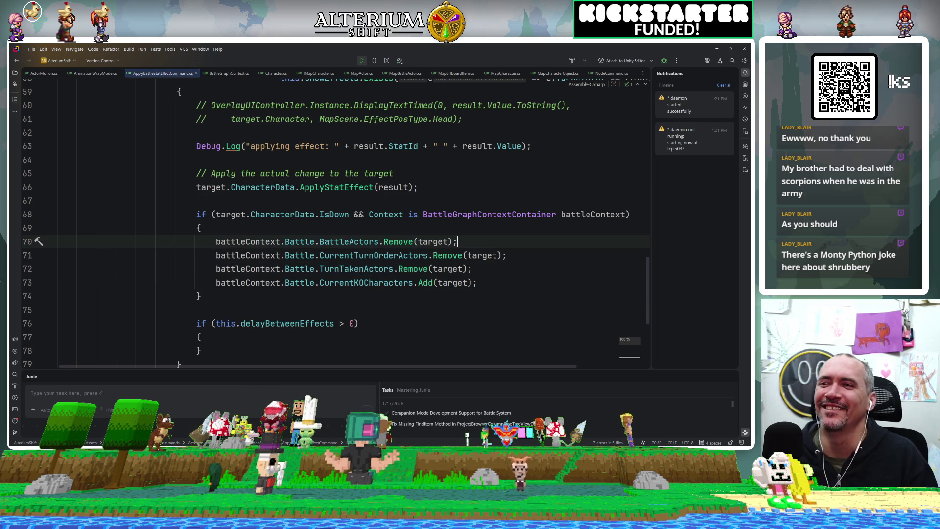
{"action": "key", "text": "alt+Tab"}
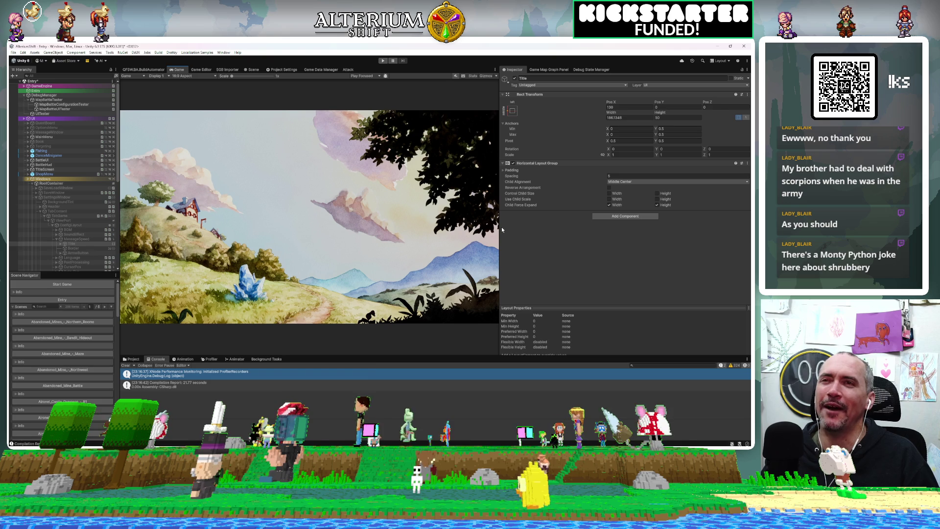
Rebalance the Game and Inspector panel widths and select MapBattleTester to show its settings.
{"action": "mouse_move", "coordinate": [500, 224]}
{"action": "left_mouse_down"}
{"action": "mouse_move", "coordinate": [568, 229]}
{"action": "mouse_move", "coordinate": [473, 235]}
{"action": "mouse_move", "coordinate": [471, 245]}
{"action": "mouse_move", "coordinate": [551, 254]}
{"action": "mouse_move", "coordinate": [566, 267]}
{"action": "mouse_move", "coordinate": [488, 282]}
{"action": "mouse_move", "coordinate": [508, 287]}
{"action": "mouse_move", "coordinate": [494, 291]}
{"action": "left_mouse_up"}
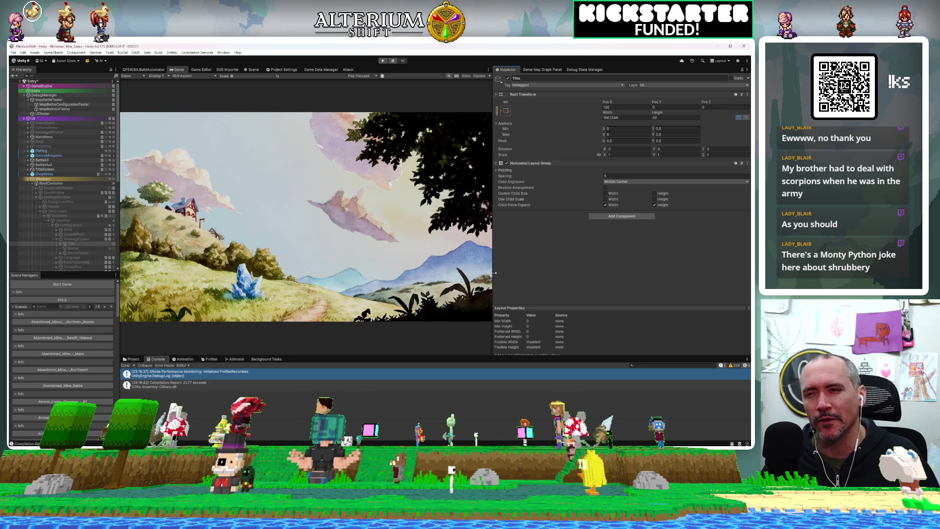
{"action": "left_click_drag", "start_coordinate": [493, 272], "coordinate": [573, 265]}
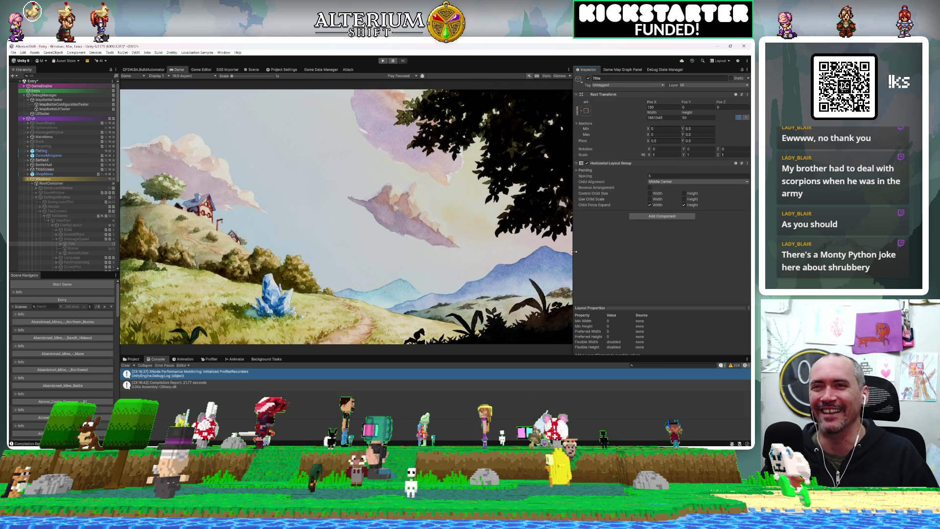
{"action": "left_click_drag", "start_coordinate": [574, 252], "coordinate": [497, 247]}
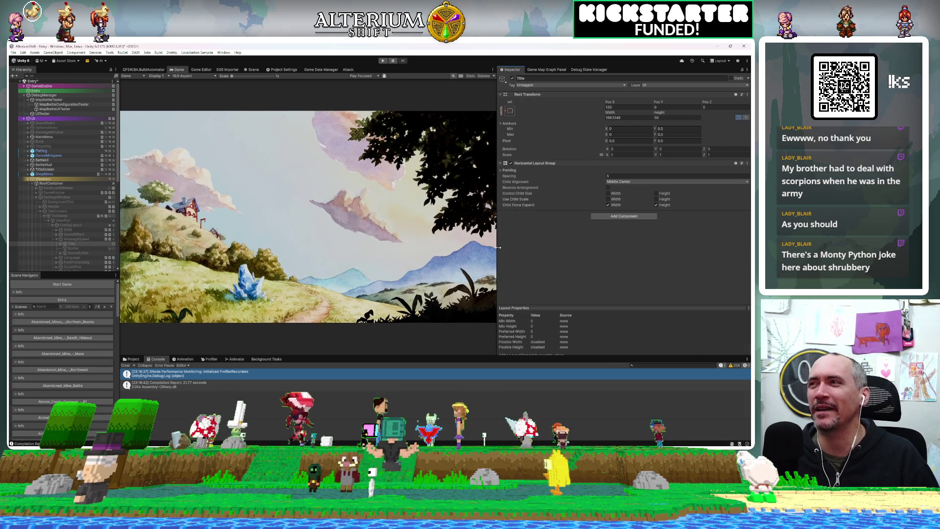
{"action": "left_click", "coordinate": [67, 101]}
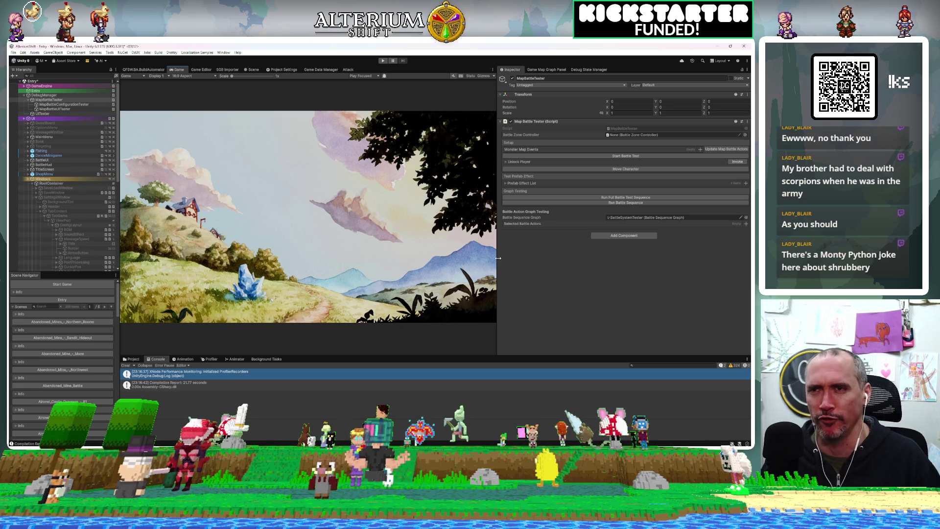
{"action": "left_click_drag", "start_coordinate": [498, 255], "coordinate": [553, 255]}
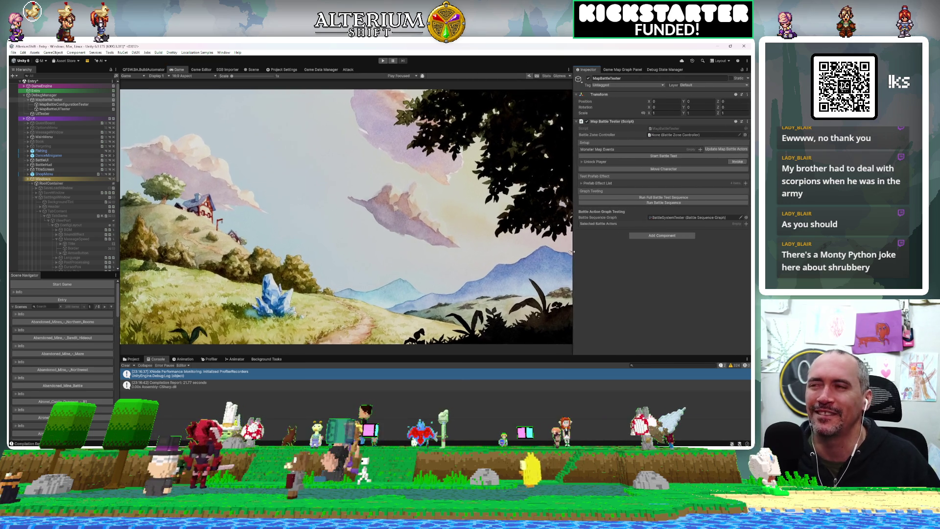
Exit Play mode and select the Entry object to view its Unity Entry component.
{"action": "left_click", "coordinate": [28, 179]}
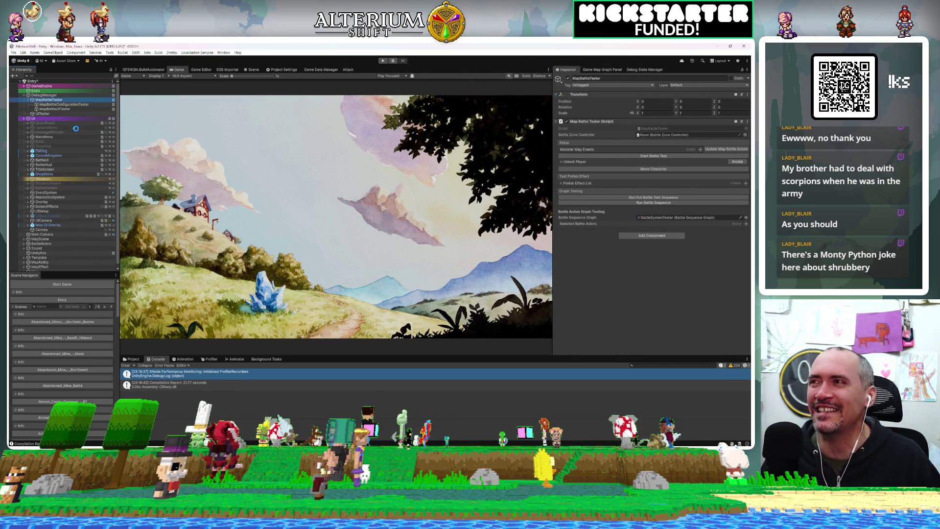
{"action": "key", "text": "ctrl+s"}
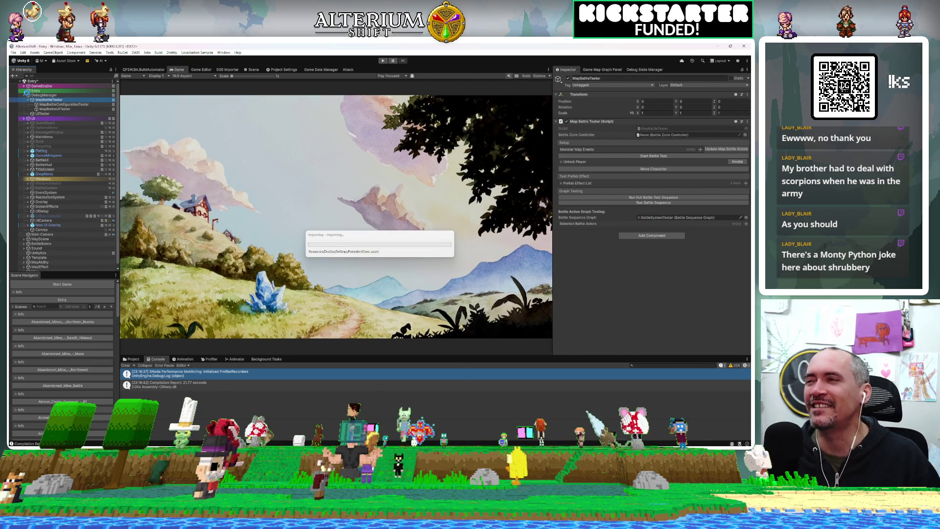
{"action": "left_click", "coordinate": [36, 91]}
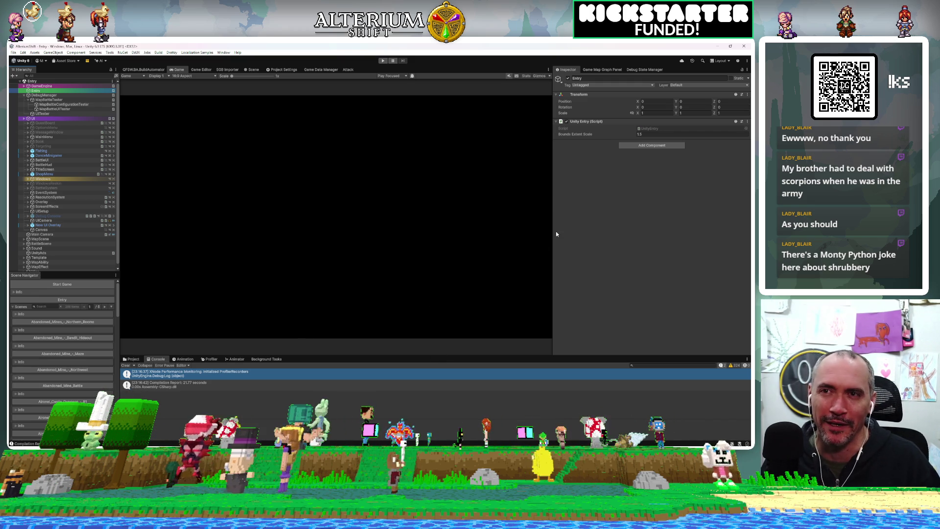
{"action": "left_click_drag", "start_coordinate": [589, 222], "coordinate": [580, 216]}
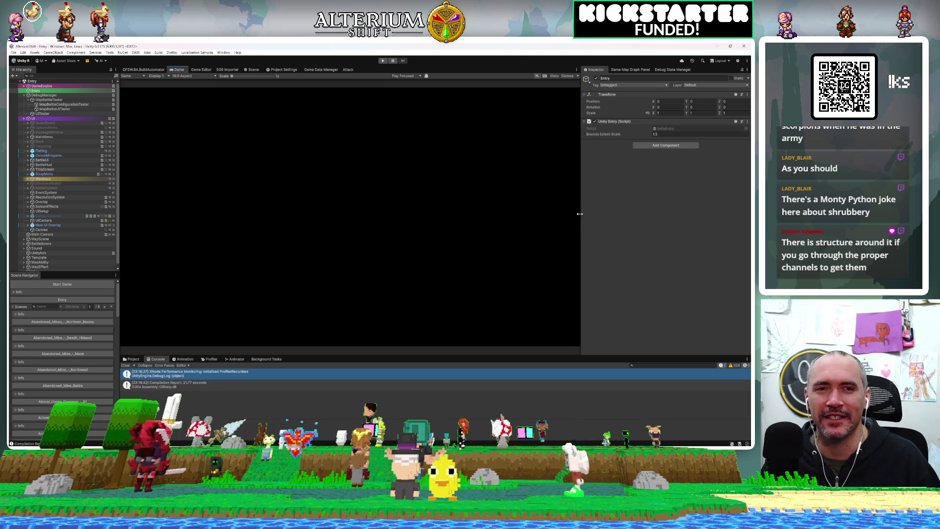
{"action": "mouse_move", "coordinate": [581, 209]}
{"action": "left_mouse_down"}
{"action": "mouse_move", "coordinate": [600, 209]}
{"action": "mouse_move", "coordinate": [566, 207]}
{"action": "left_mouse_up"}
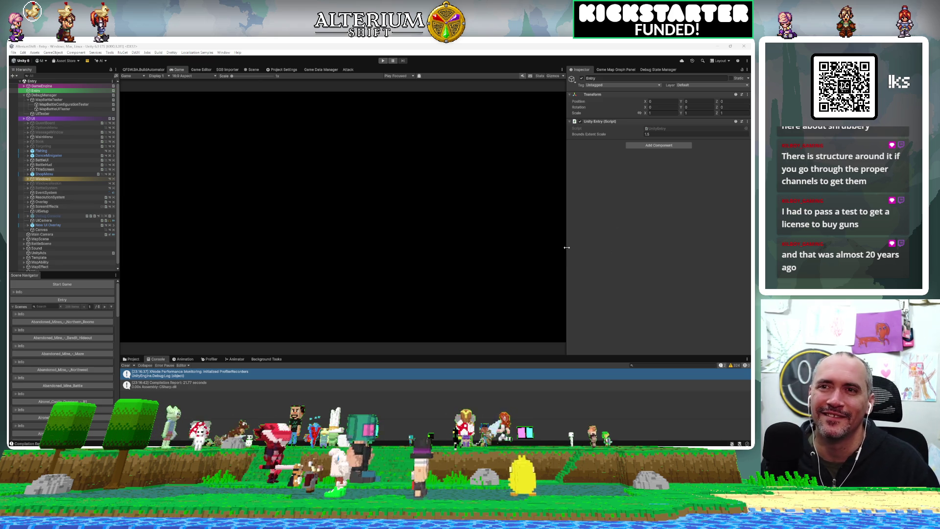
{"action": "mouse_move", "coordinate": [567, 247]}
{"action": "left_mouse_down"}
{"action": "mouse_move", "coordinate": [622, 250]}
{"action": "mouse_move", "coordinate": [593, 251]}
{"action": "left_mouse_up"}
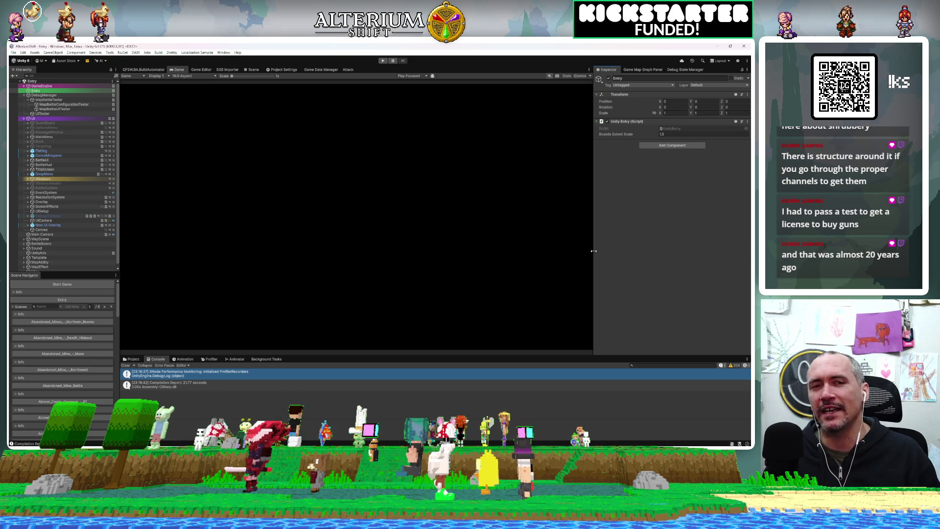
Narrow the Inspector slightly and make the Game view taller.
{"action": "left_click_drag", "start_coordinate": [593, 251], "coordinate": [568, 237]}
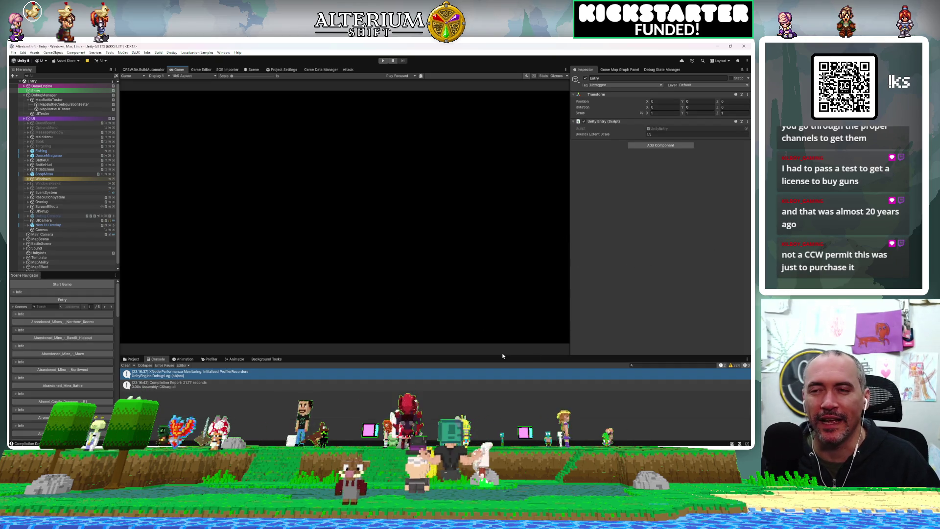
{"action": "left_click_drag", "start_coordinate": [499, 358], "coordinate": [489, 365]}
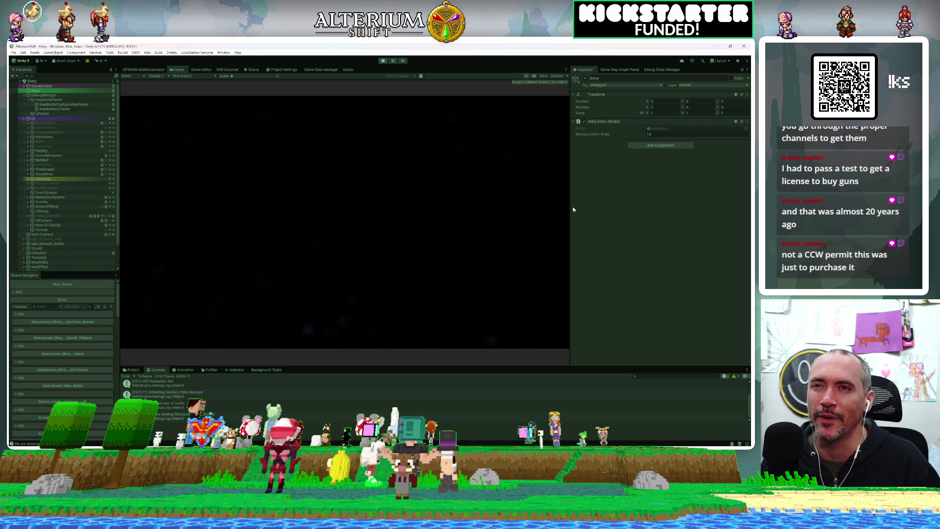
From the title screen, open the save list, switch to Battle Test saves and load the first slot.
{"action": "mouse_move", "coordinate": [571, 192]}
{"action": "left_mouse_down"}
{"action": "mouse_move", "coordinate": [618, 196]}
{"action": "mouse_move", "coordinate": [596, 205]}
{"action": "mouse_move", "coordinate": [611, 206]}
{"action": "left_mouse_up"}
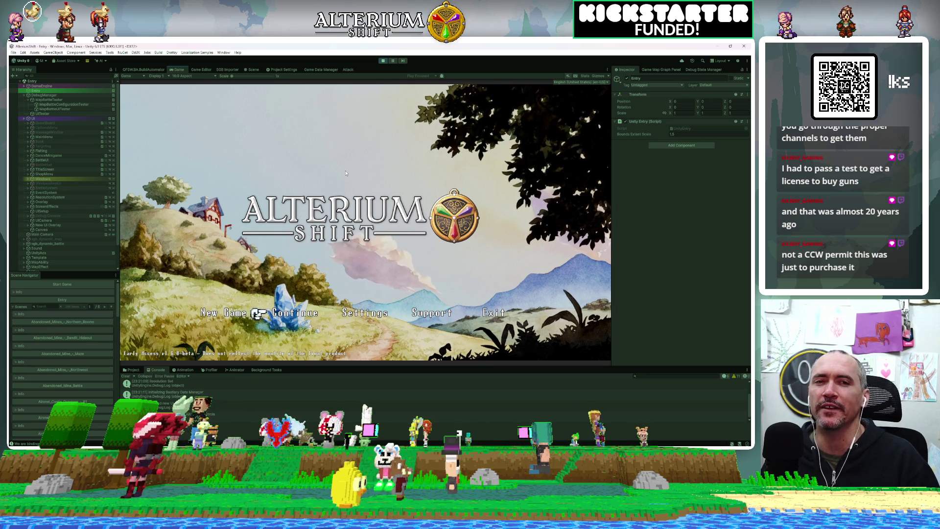
{"action": "key", "text": "Return"}
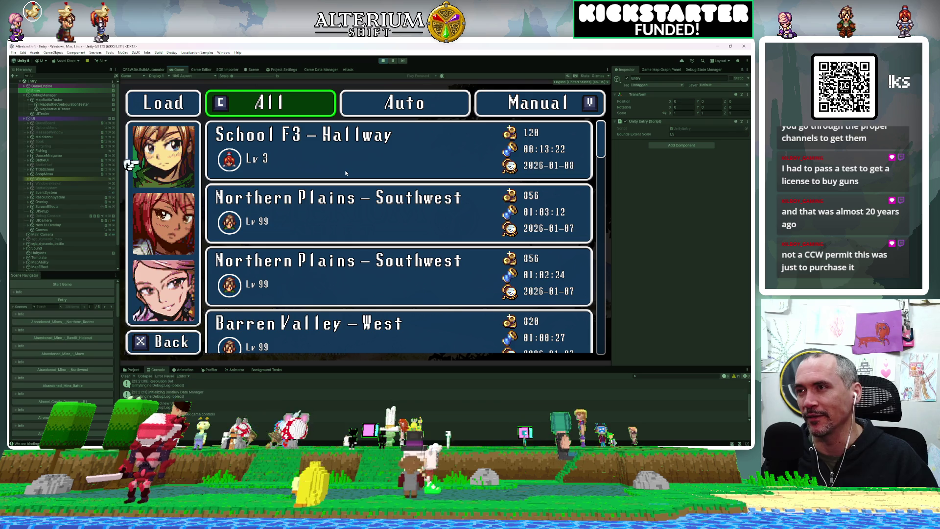
{"action": "key", "text": "Down"}
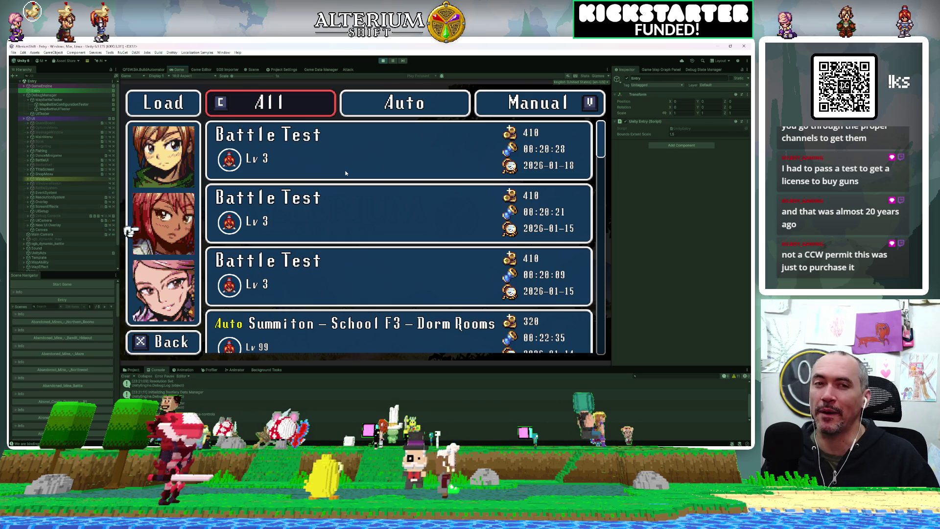
{"action": "left_click", "coordinate": [346, 173]}
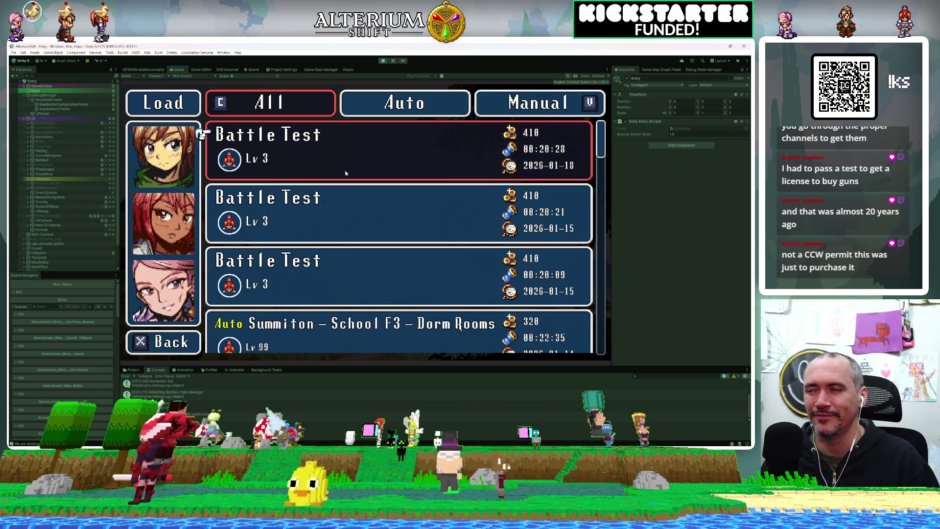
{"action": "key", "text": "Down"}
{"action": "key", "text": "Up"}
{"action": "key", "text": "Down"}
{"action": "key", "text": "Up"}
{"action": "left_click", "coordinate": [346, 173]}
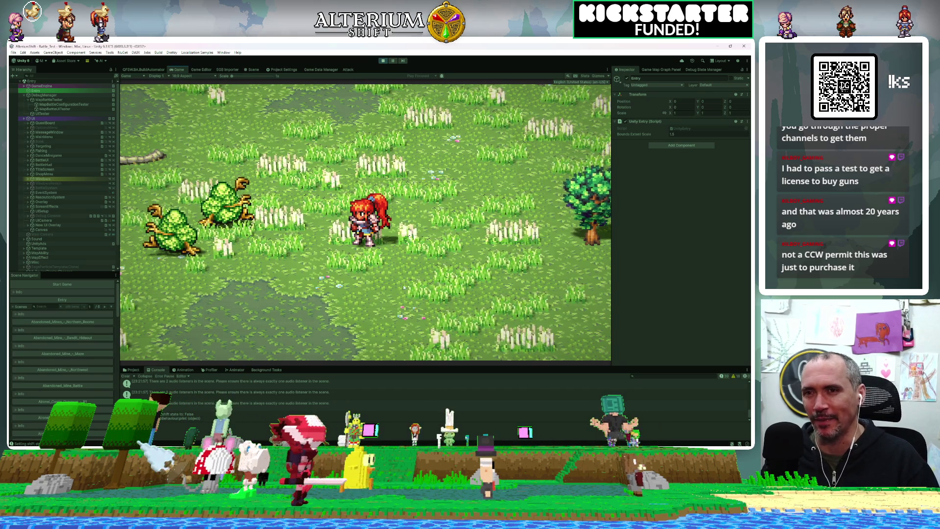
Resize the Console, Game view and Hierarchy, then select MapBattleTester in the Hierarchy.
{"action": "left_click_drag", "start_coordinate": [518, 365], "coordinate": [505, 367]}
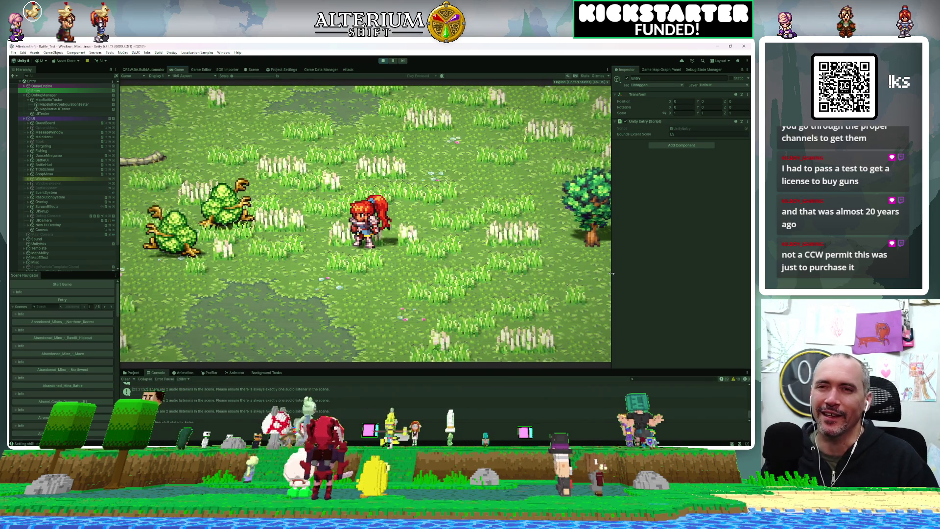
{"action": "left_click_drag", "start_coordinate": [612, 273], "coordinate": [640, 274]}
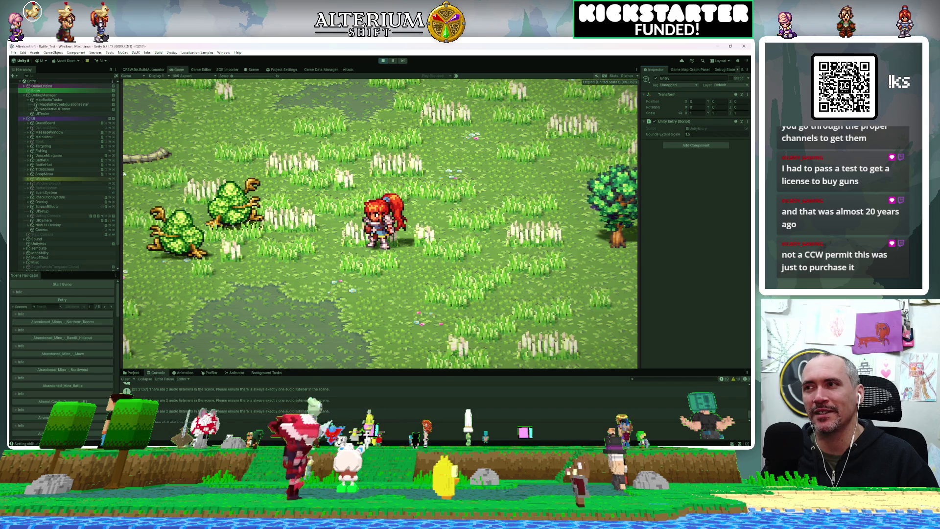
{"action": "mouse_move", "coordinate": [120, 111]}
{"action": "left_mouse_down"}
{"action": "mouse_move", "coordinate": [147, 116]}
{"action": "mouse_move", "coordinate": [130, 117]}
{"action": "left_mouse_up"}
{"action": "left_click", "coordinate": [54, 101]}
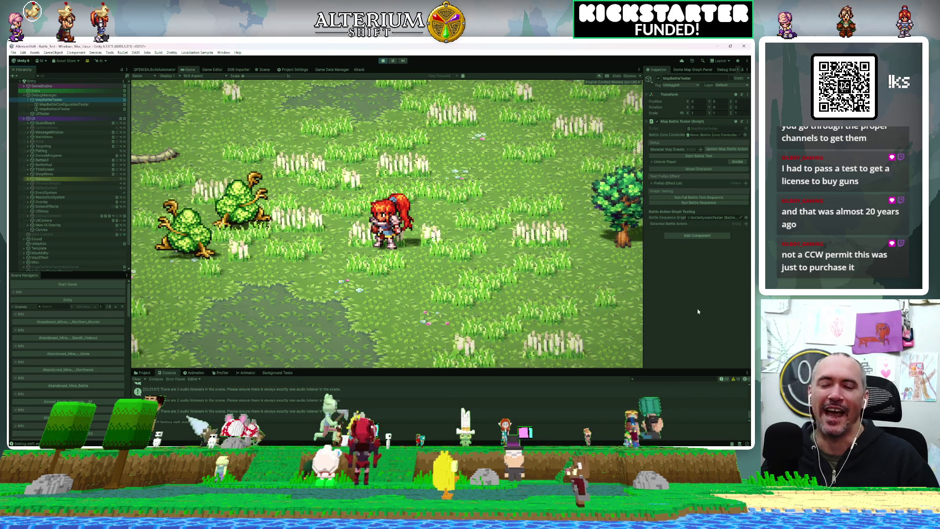
Widen the Inspector and run Start Battle Test from the Map Battle Tester component.
{"action": "left_click_drag", "start_coordinate": [643, 289], "coordinate": [535, 289]}
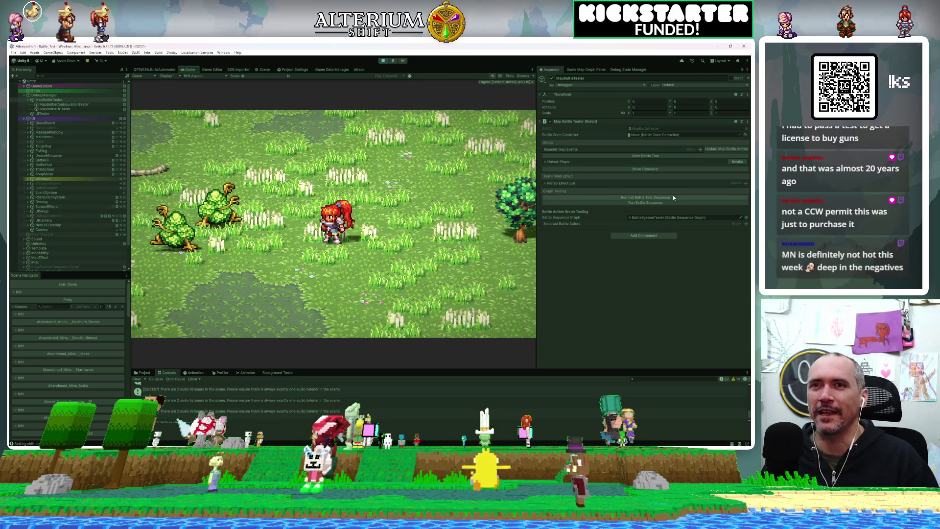
{"action": "left_click", "coordinate": [653, 197]}
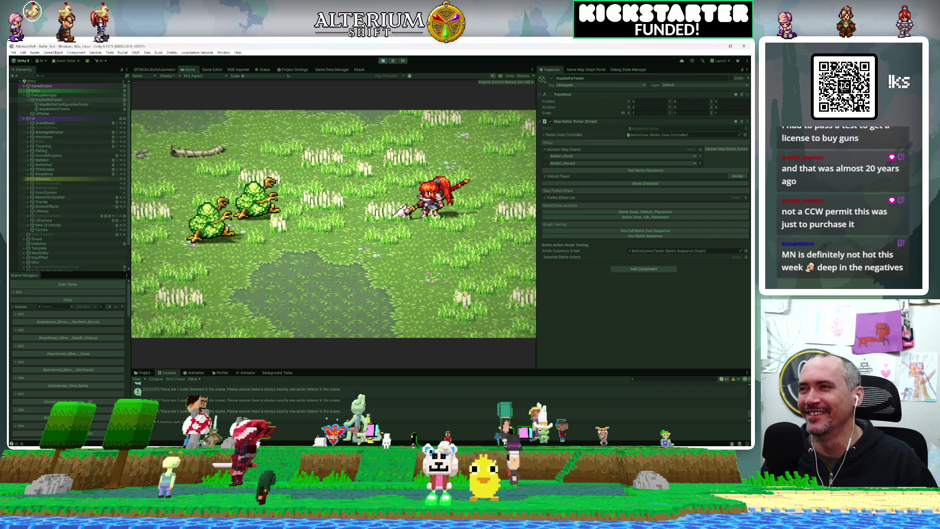
{"action": "left_click", "coordinate": [54, 109]}
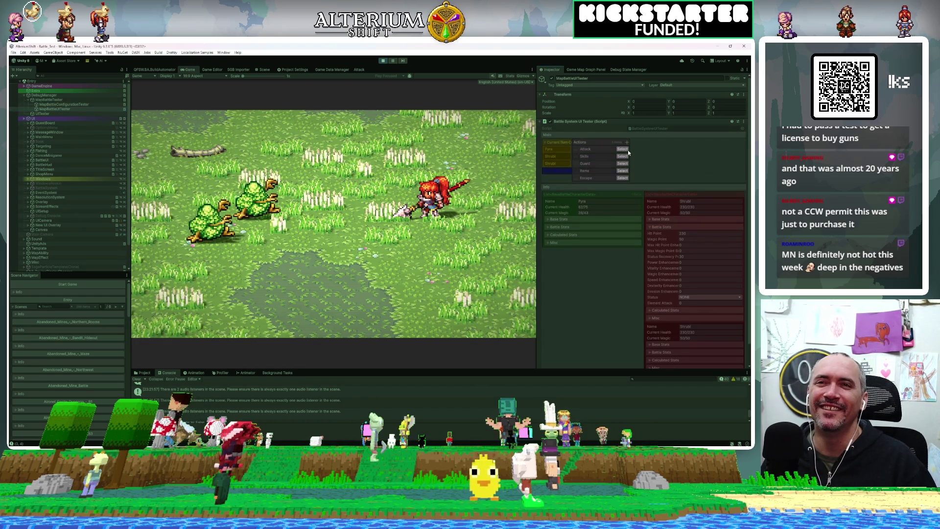
{"action": "left_click", "coordinate": [623, 148]}
{"action": "left_click", "coordinate": [642, 180]}
{"action": "left_click", "coordinate": [667, 201]}
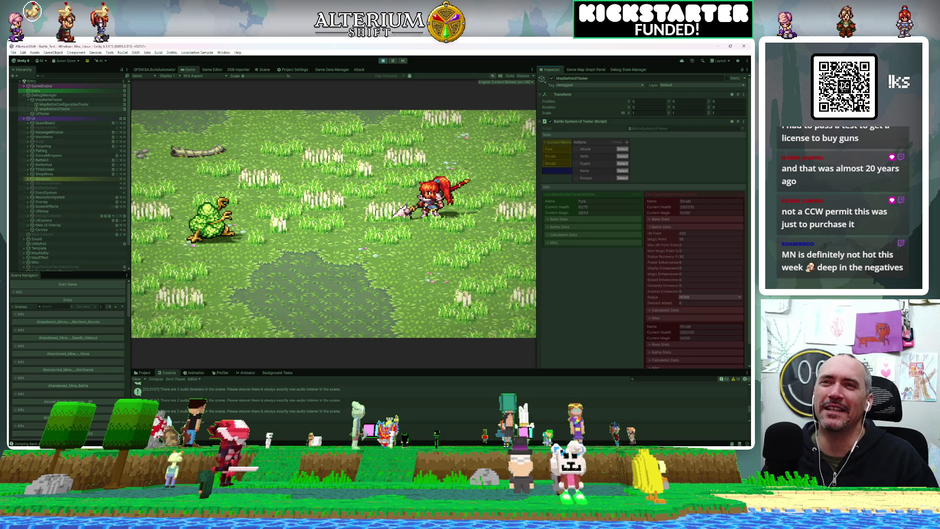
{"action": "left_click", "coordinate": [623, 155]}
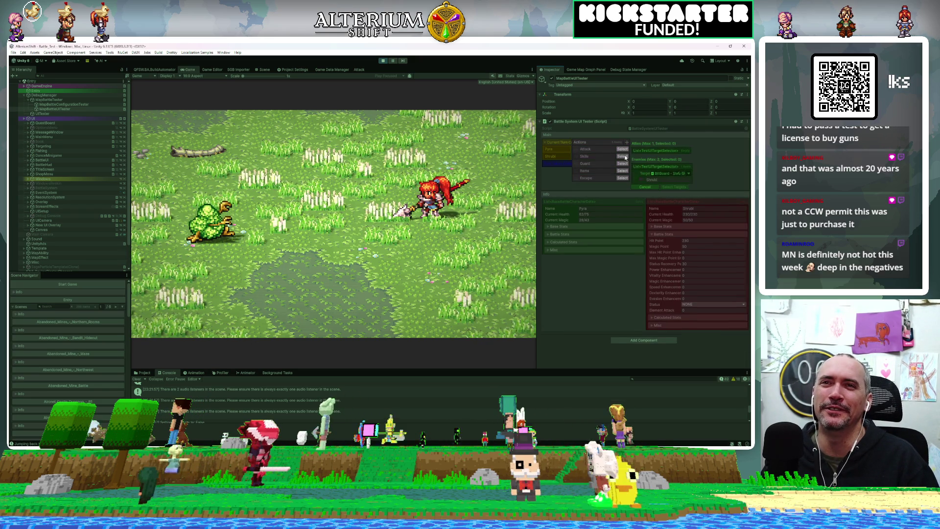
{"action": "left_click", "coordinate": [640, 180]}
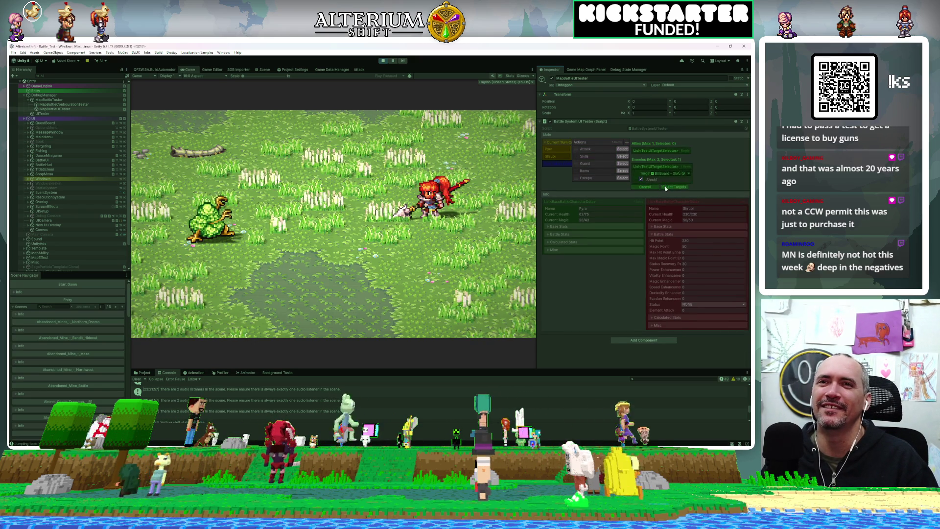
{"action": "left_click", "coordinate": [671, 186]}
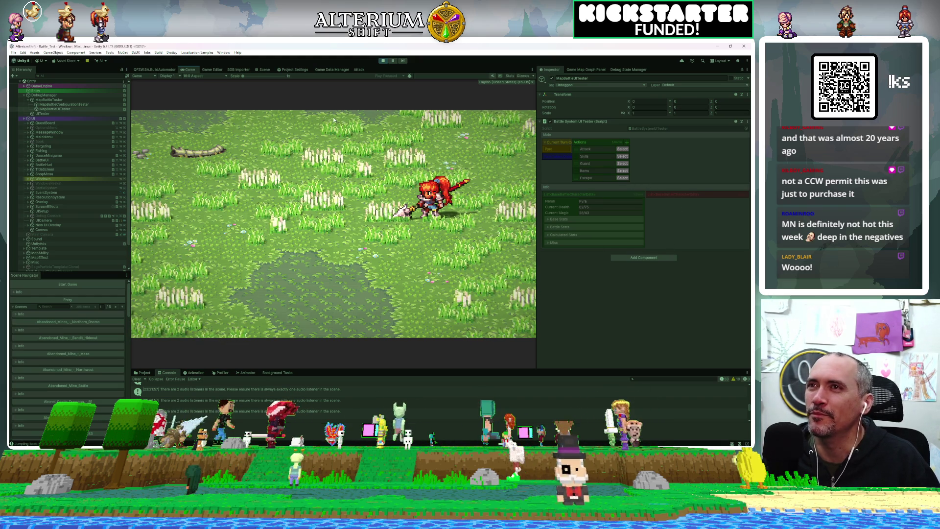
Stop the Unity battle test, leaving Play mode with both plant monsters removed.
{"action": "left_click", "coordinate": [383, 61]}
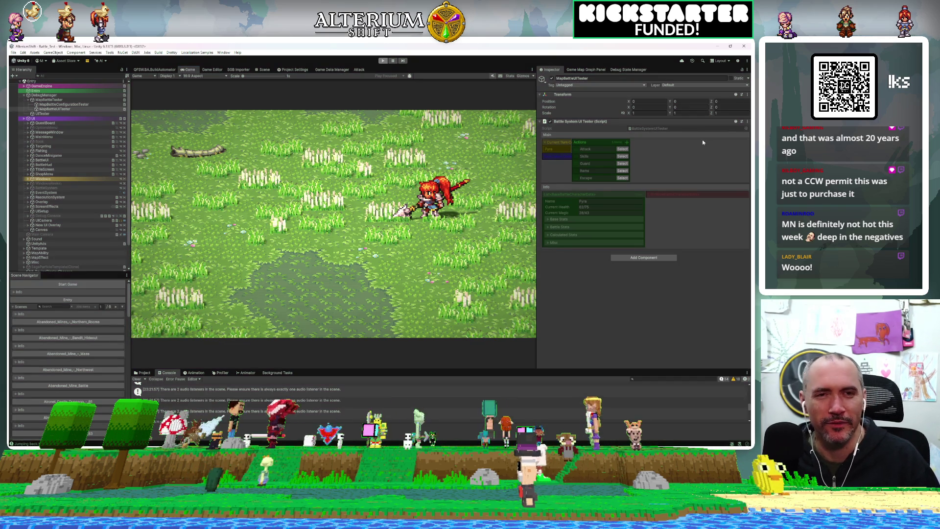